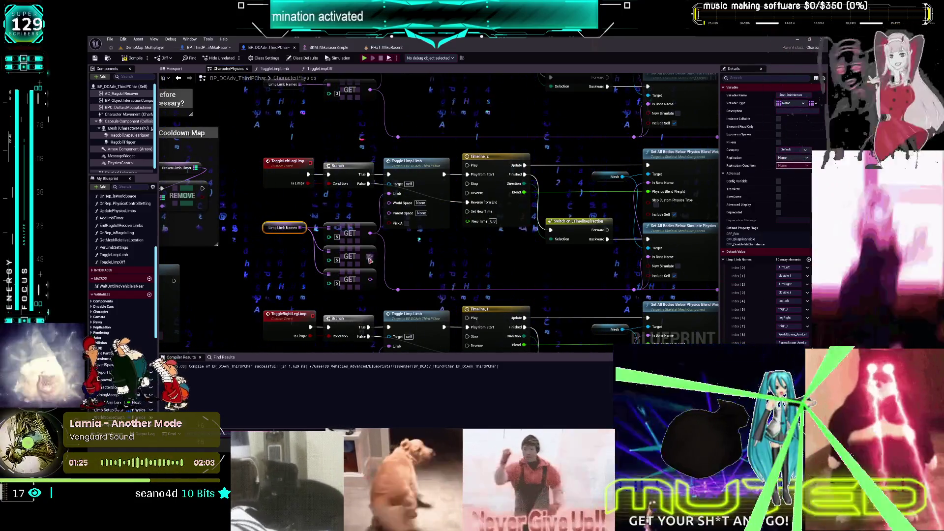
Wire a GET element into the first leg Toggle Limp Limb's World Space input and line up the GET nodes
left_click_drag(370, 257, 391, 205)
left_click_drag(373, 271, 392, 215)
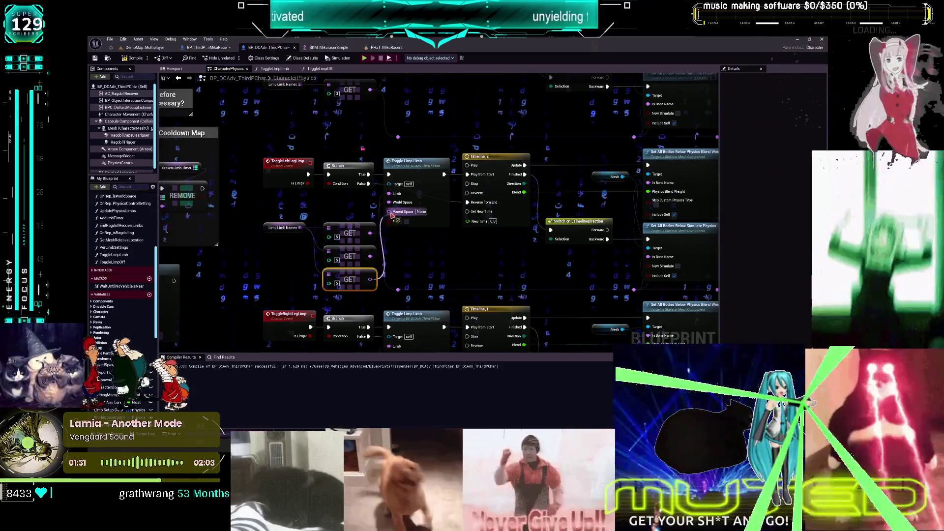
scroll(431, 236, "down", 1)
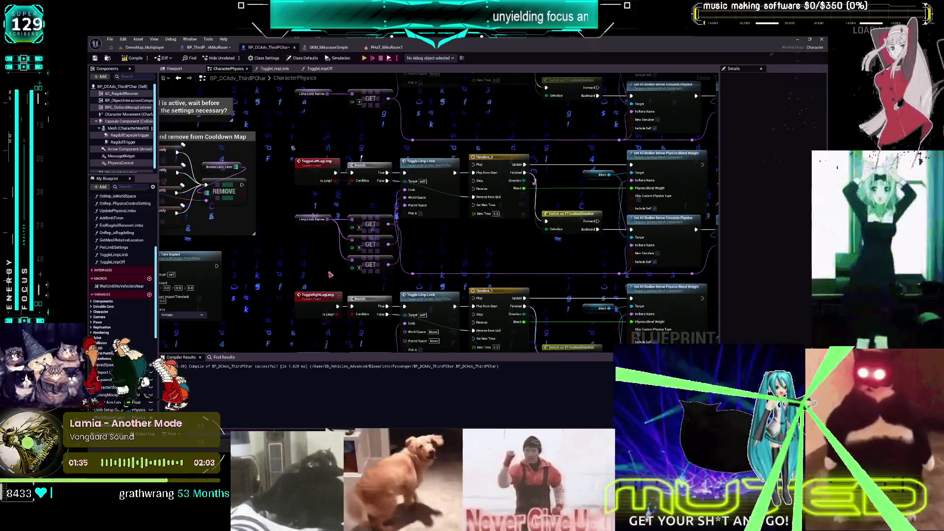
Paste two GET copies for the ToggleRightLegLimp group and wire one into Parent Space
left_click_drag(403, 291, 377, 261)
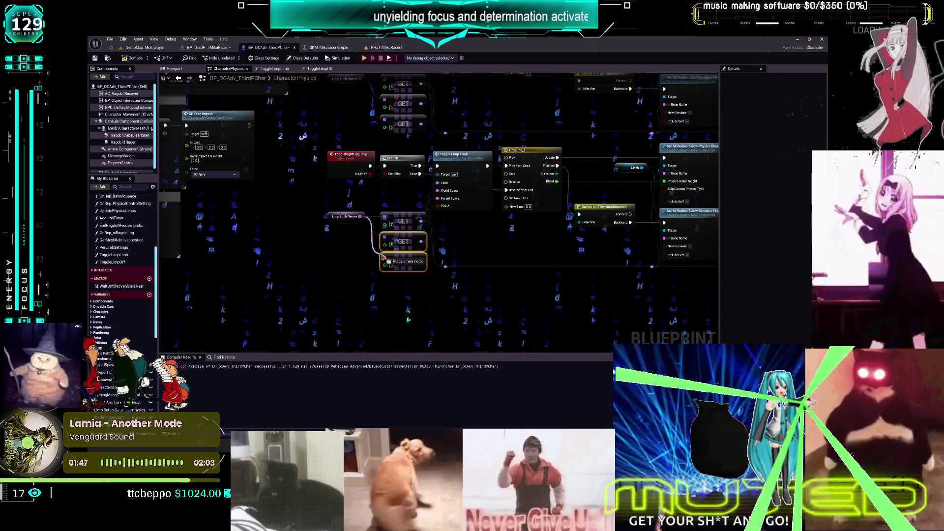
scroll(431, 227, "up", 5)
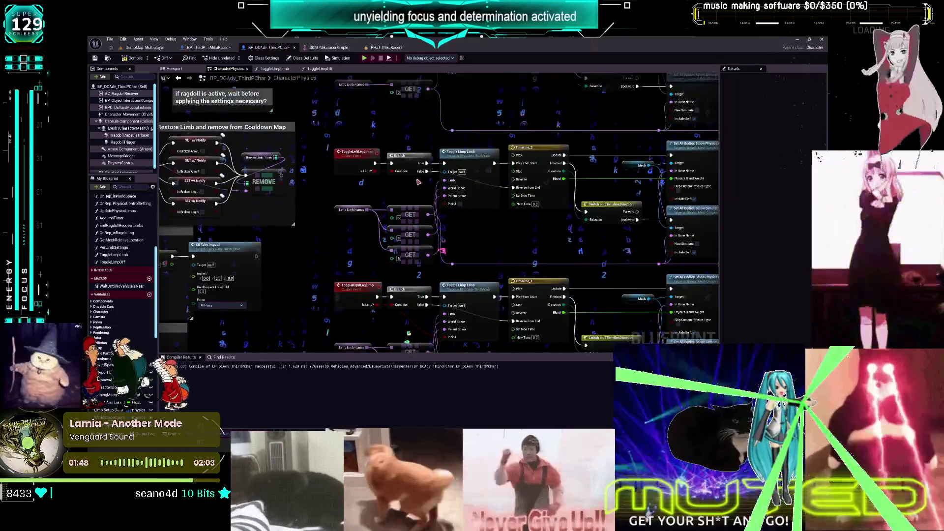
key("ctrl+v")
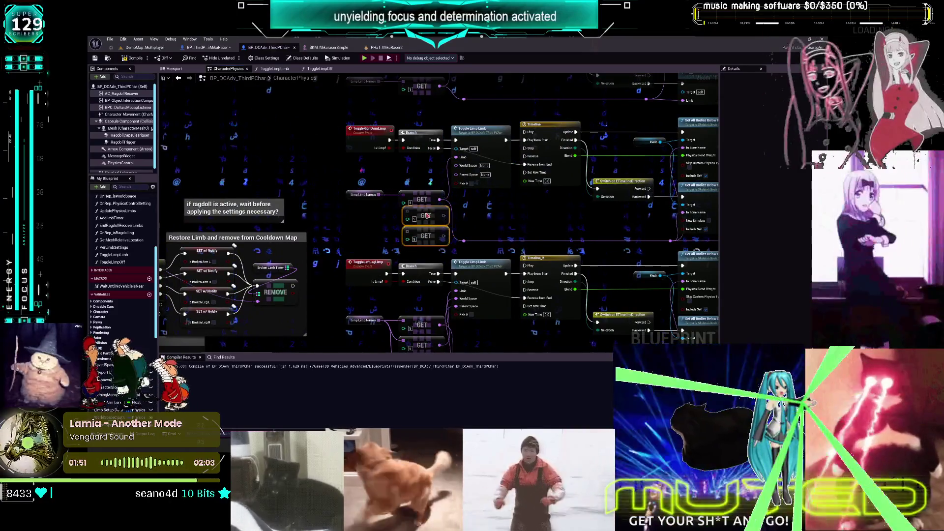
left_click_drag(440, 220, 456, 174)
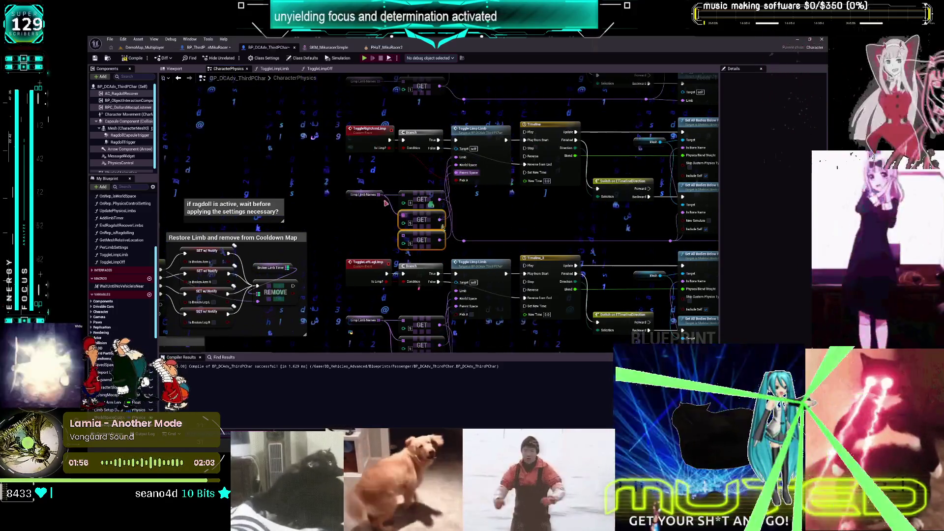
left_click_drag(391, 206, 384, 339)
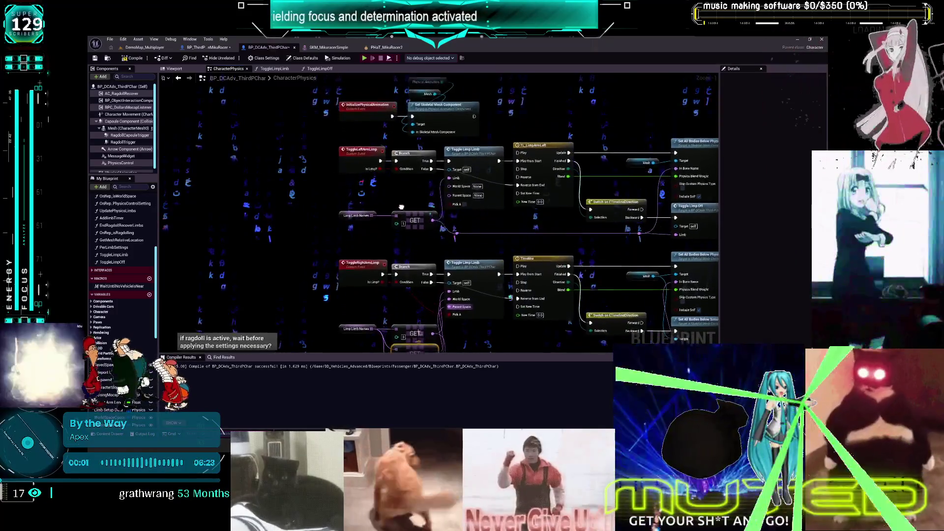
Duplicate the Limp Limb Names GET node and wire a new copy into World Space
left_click_drag(334, 210, 405, 217)
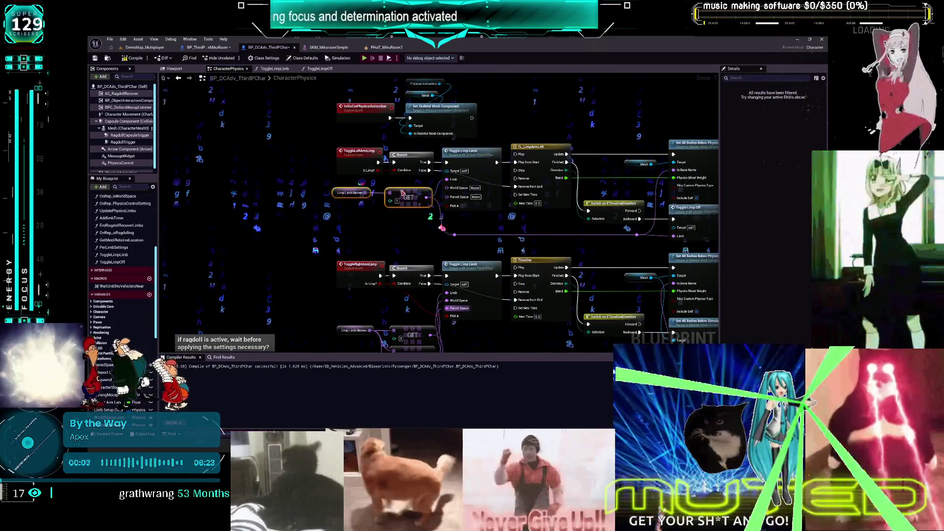
key("ctrl+v")
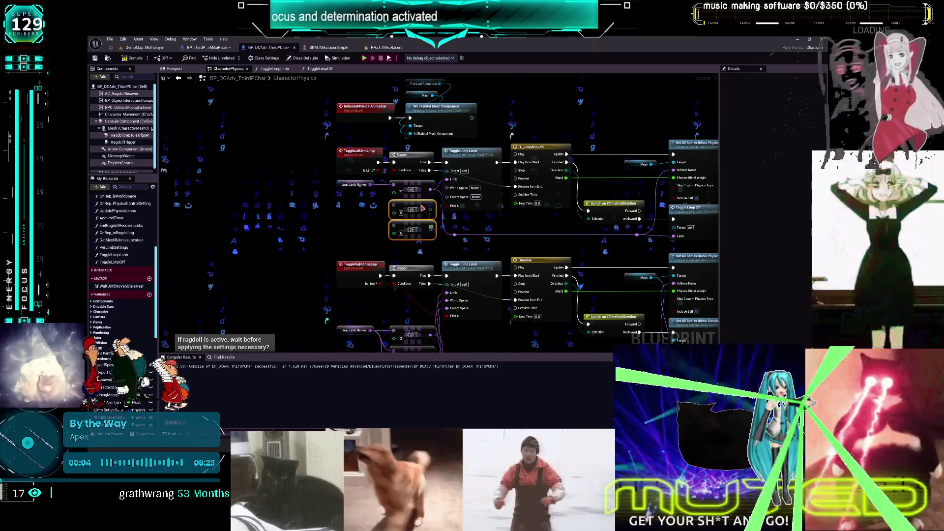
left_click_drag(430, 210, 434, 223)
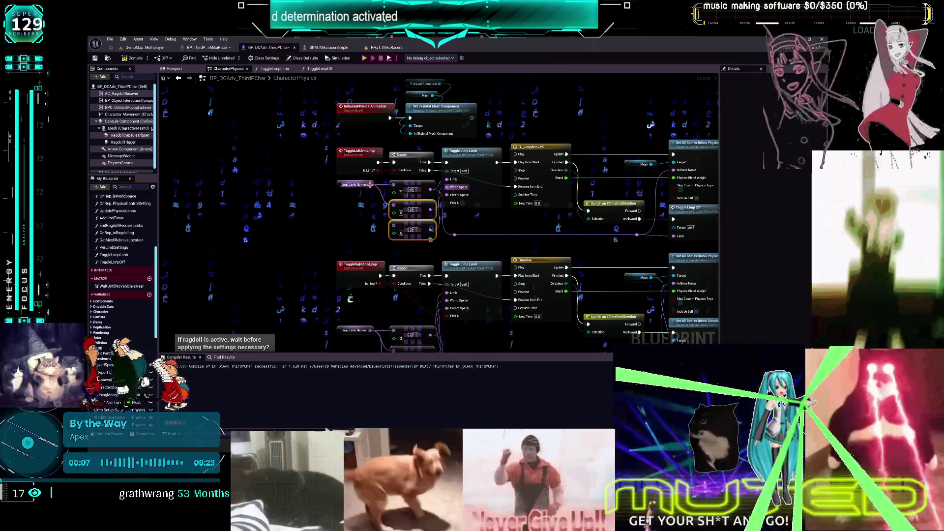
mouse_move(418, 227)
left_mouse_down()
mouse_move(446, 242)
mouse_move(499, 224)
mouse_move(455, 241)
left_mouse_up()
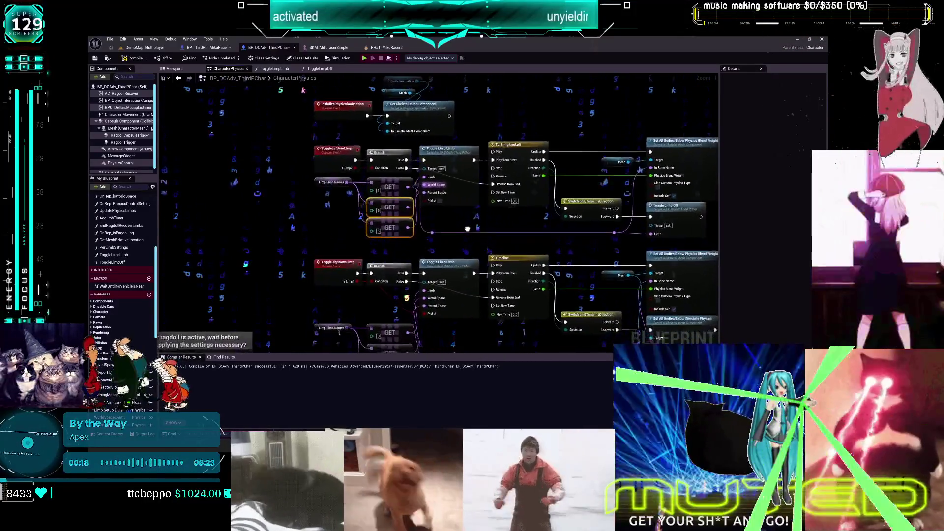
left_click_drag(466, 228, 505, 240)
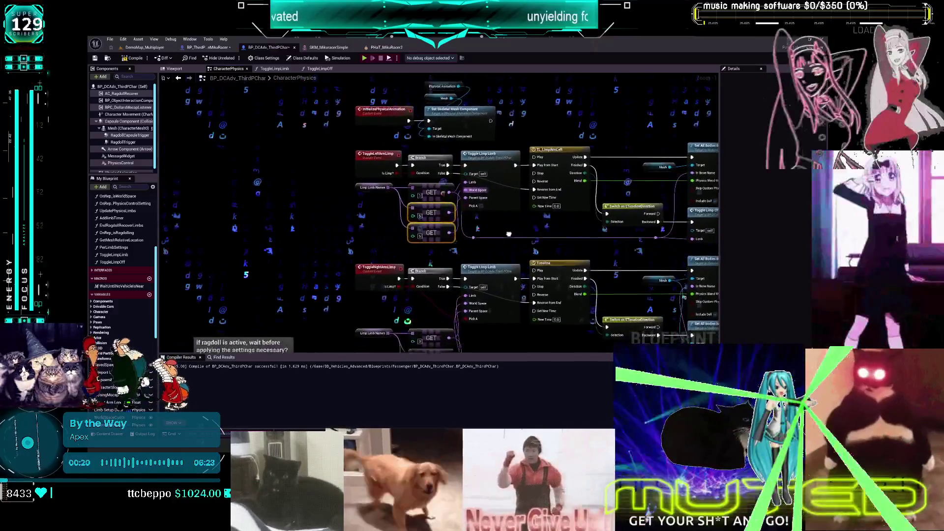
Finish wiring the remaining GET nodes and review the right-arm limp group's connections
left_click_drag(480, 241, 483, 244)
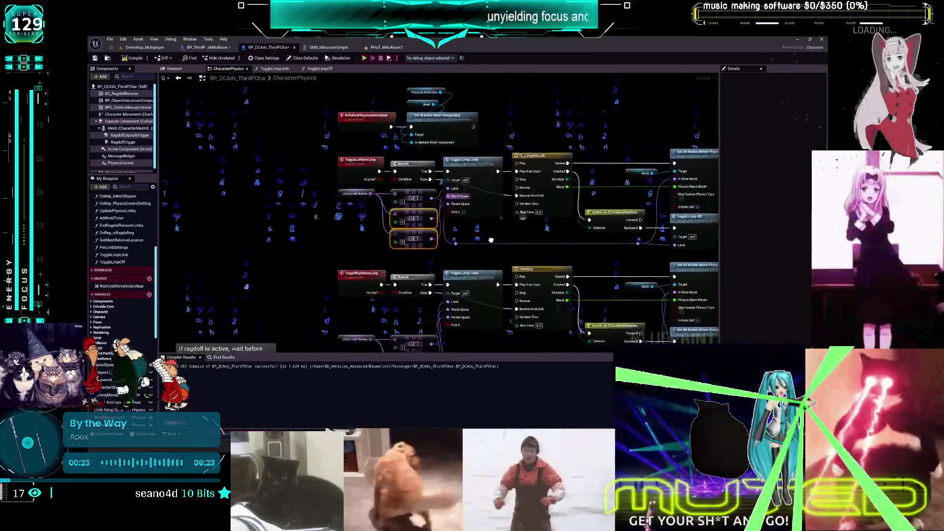
left_click_drag(483, 251, 482, 231)
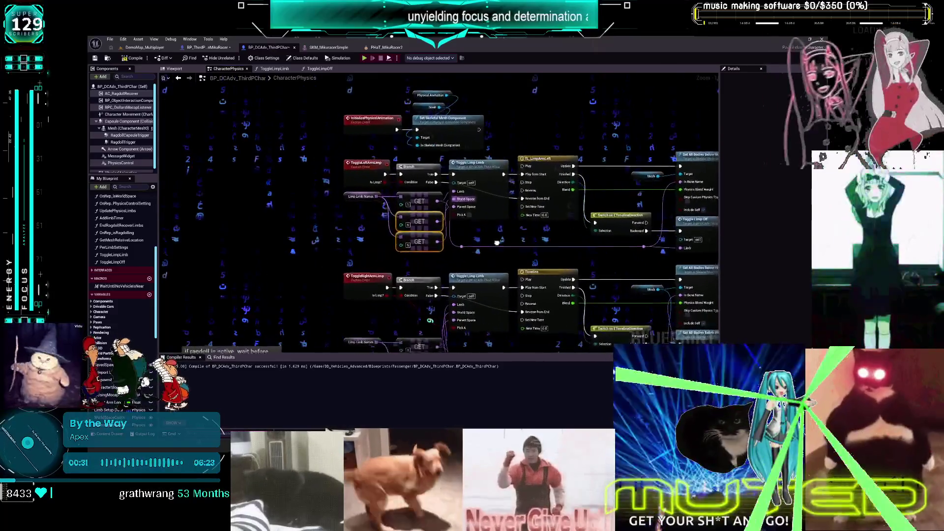
left_click_drag(498, 256, 501, 263)
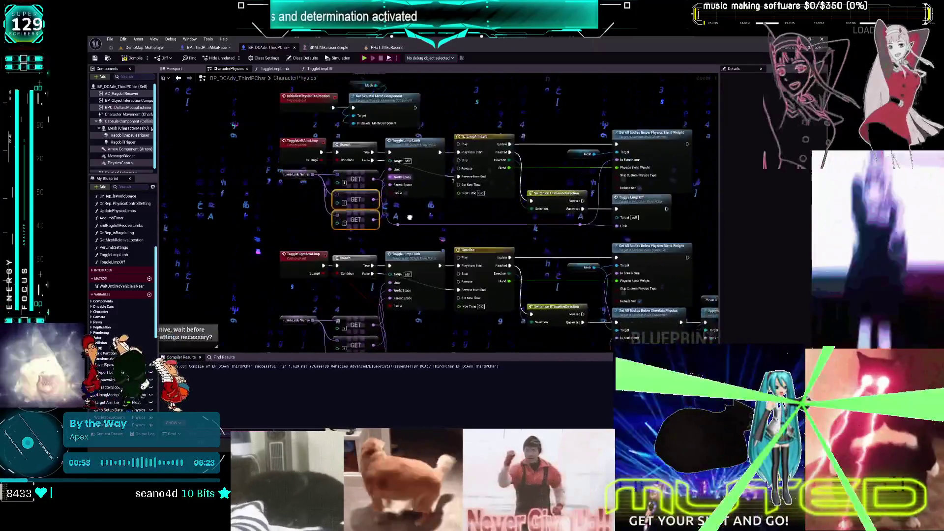
left_click_drag(409, 217, 399, 191)
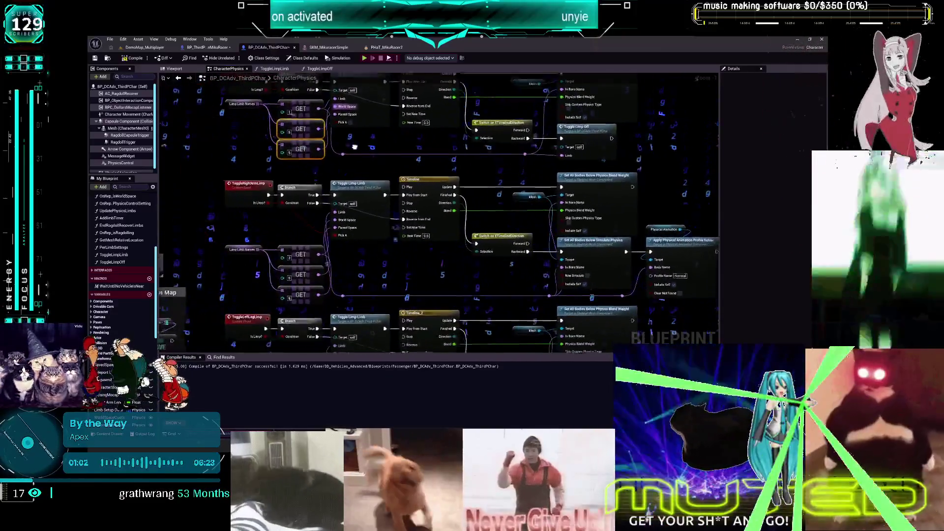
mouse_move(360, 147)
left_mouse_down()
mouse_move(328, 126)
mouse_move(272, 141)
left_mouse_up()
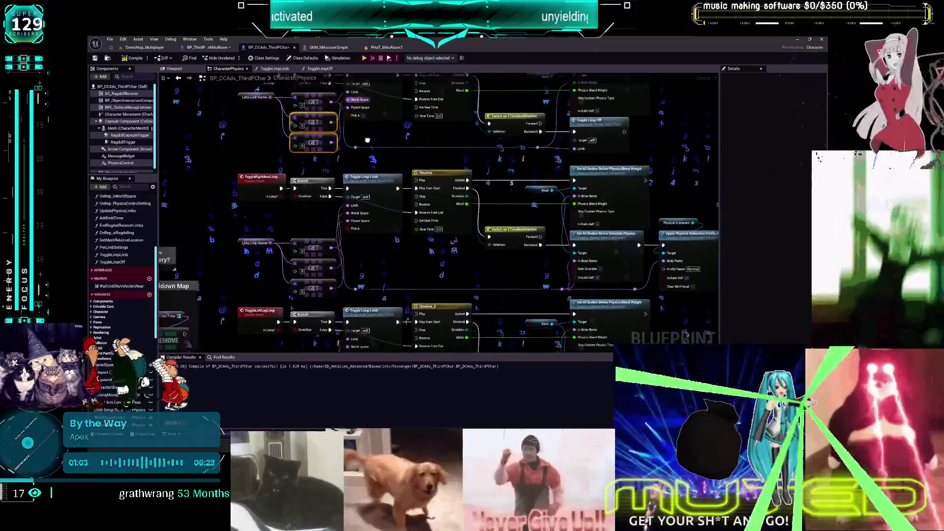
left_click_drag(355, 122, 337, 121)
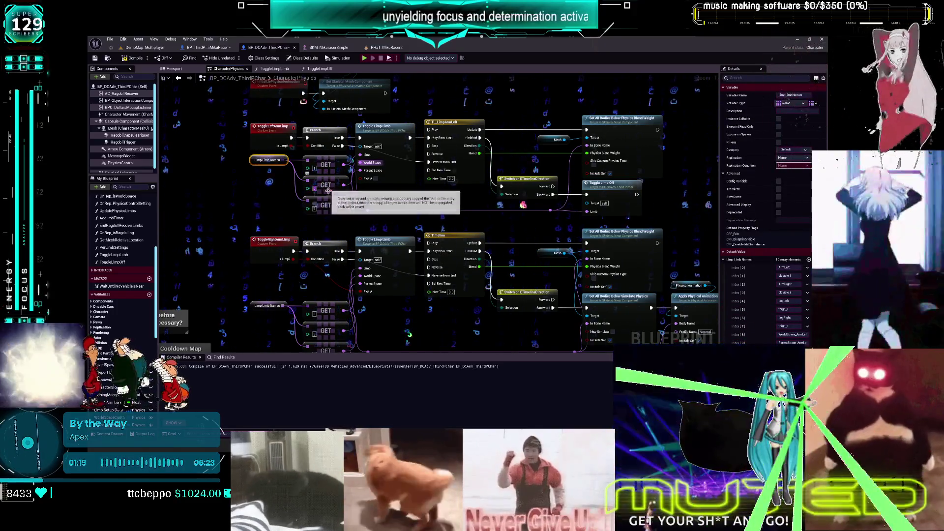
Add three entries to the Limp Limb Names default array, making 15, and edit Index [9]
left_click_drag(268, 179, 261, 165)
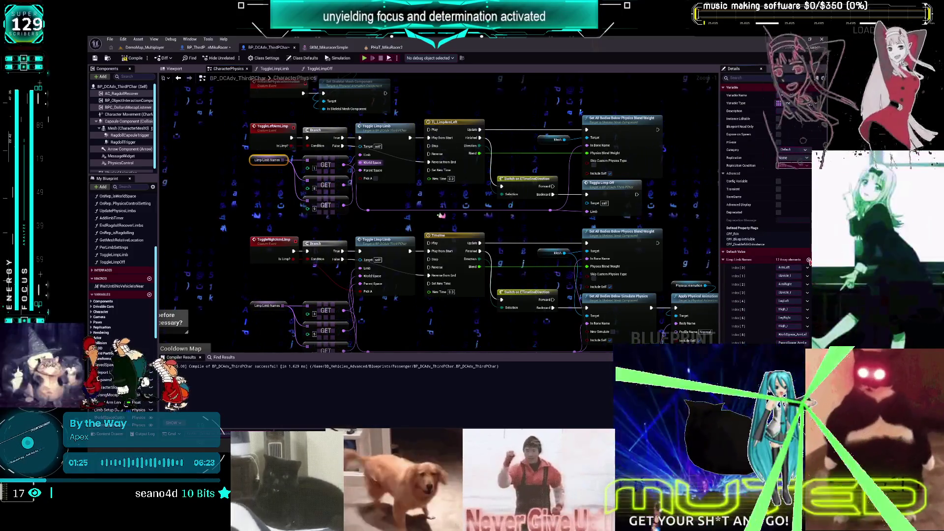
left_click(808, 259)
left_click(809, 259)
left_click(808, 260)
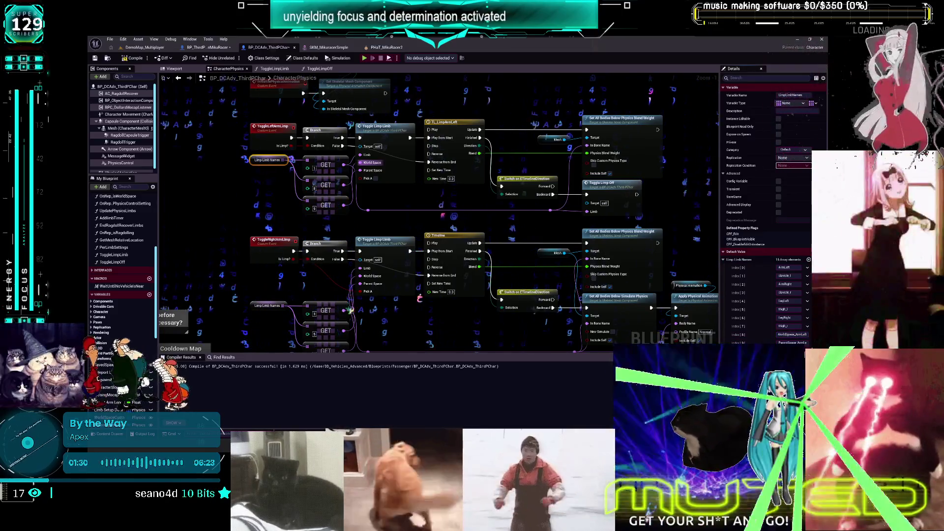
left_click(792, 343)
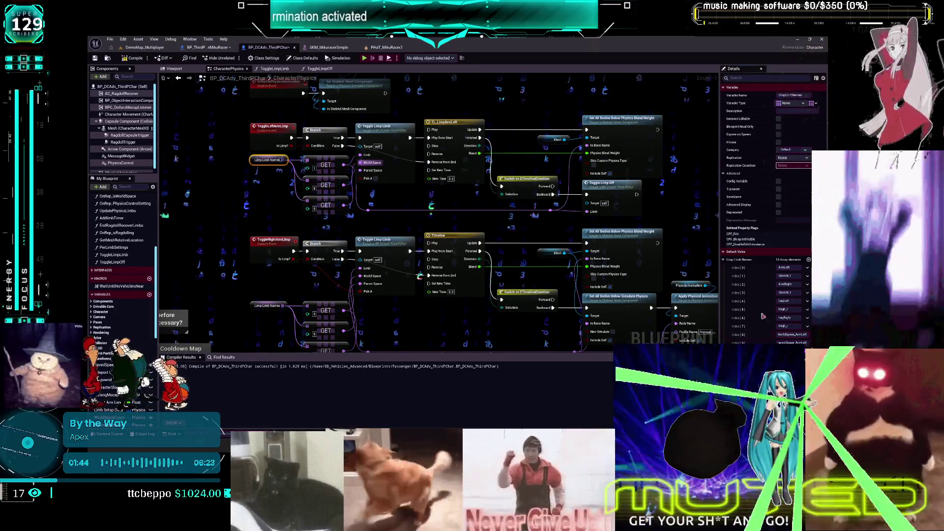
scroll(313, 282, "up", 1)
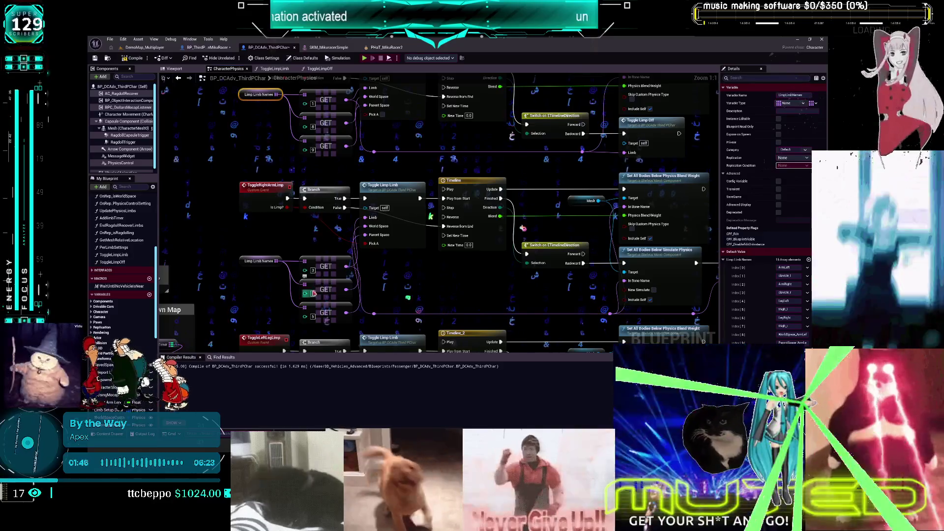
Set the right-arm group's second and third GET nodes to indices 10 and 11
left_click(314, 293)
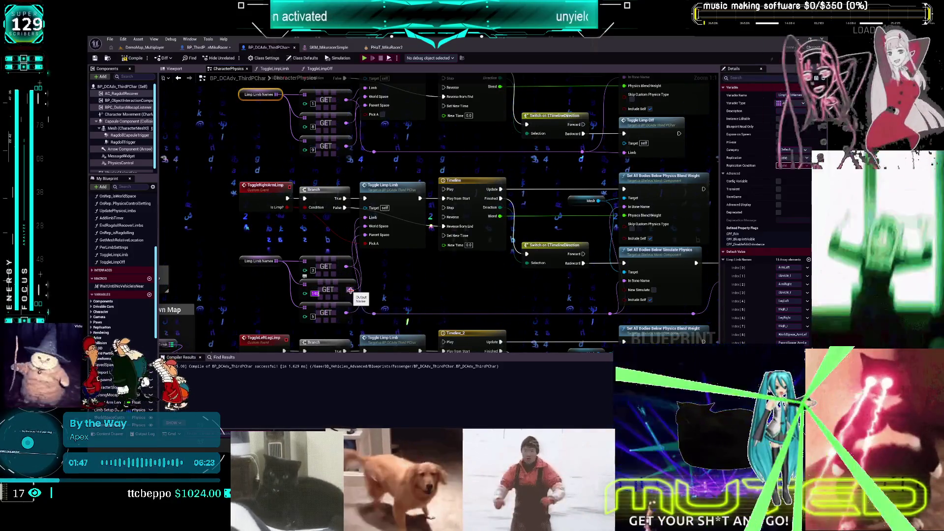
type("10")
left_click(313, 317)
type("11")
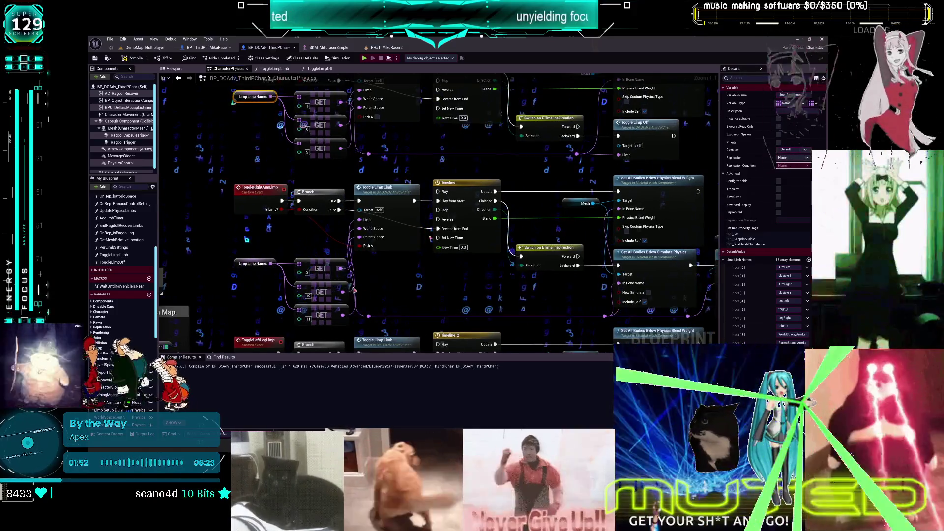
left_click(343, 290)
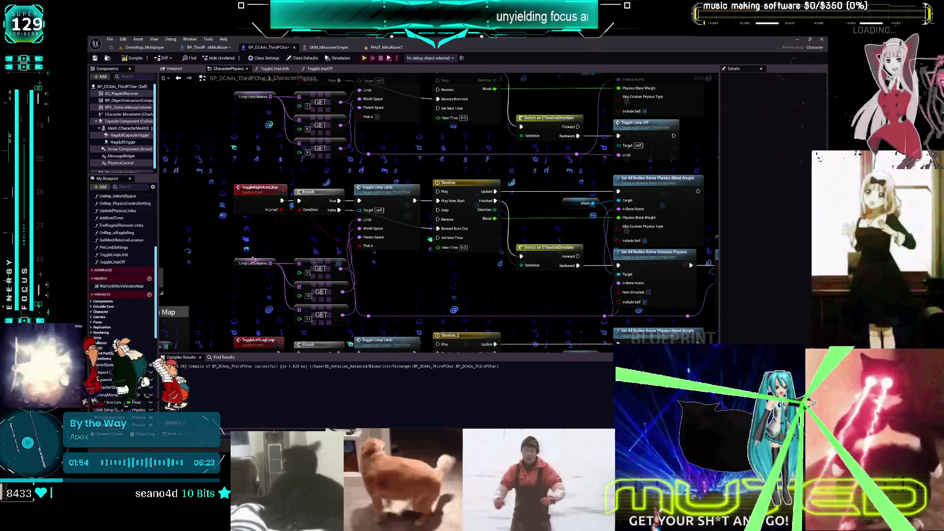
Check the Limp Limb Names Index [8] entry in Details, leaving it unchanged
left_click(254, 263)
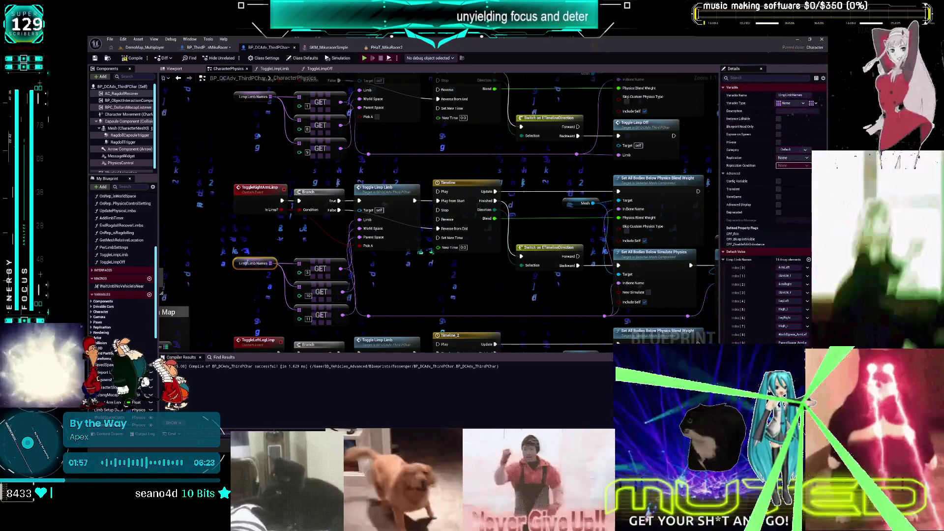
left_click(791, 334)
key("Return")
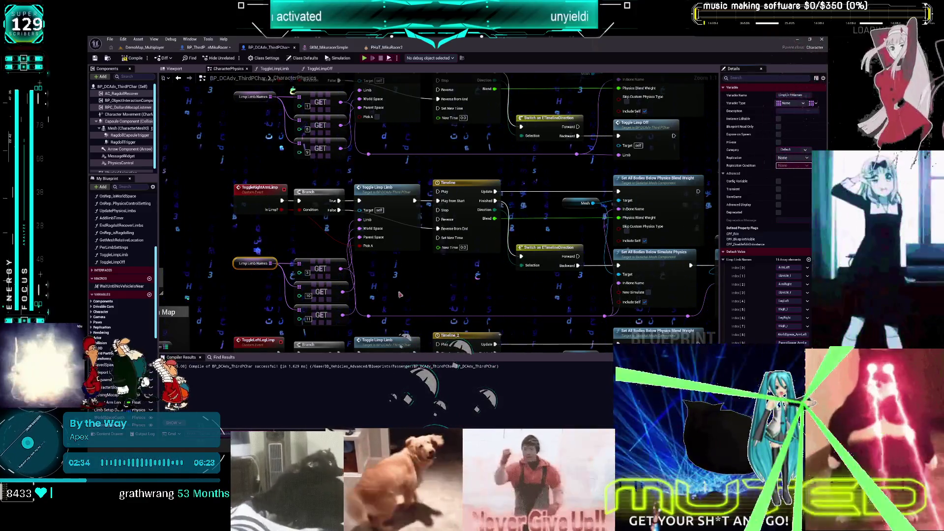
Set the second and third Limp Limb Names lookups to indices 14 and 15, then compile
scroll(316, 227, "down", 5)
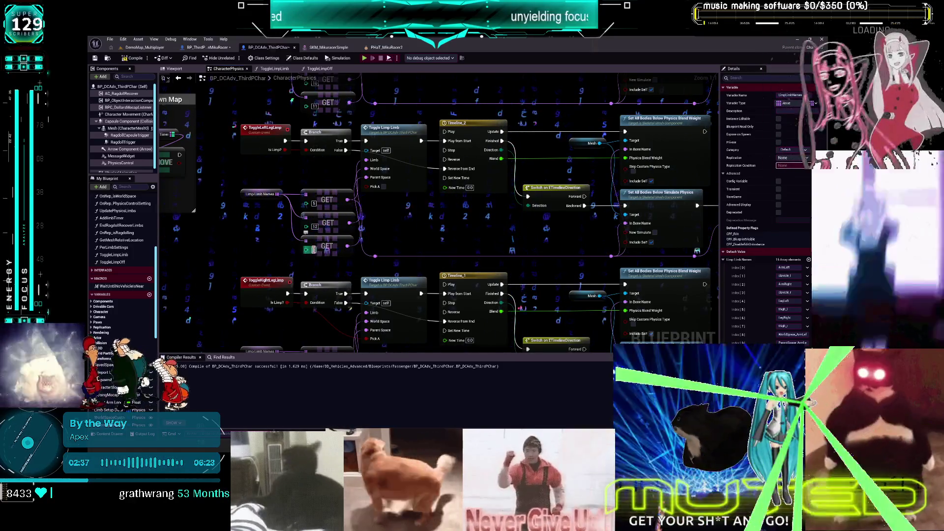
scroll(364, 217, "down", 5)
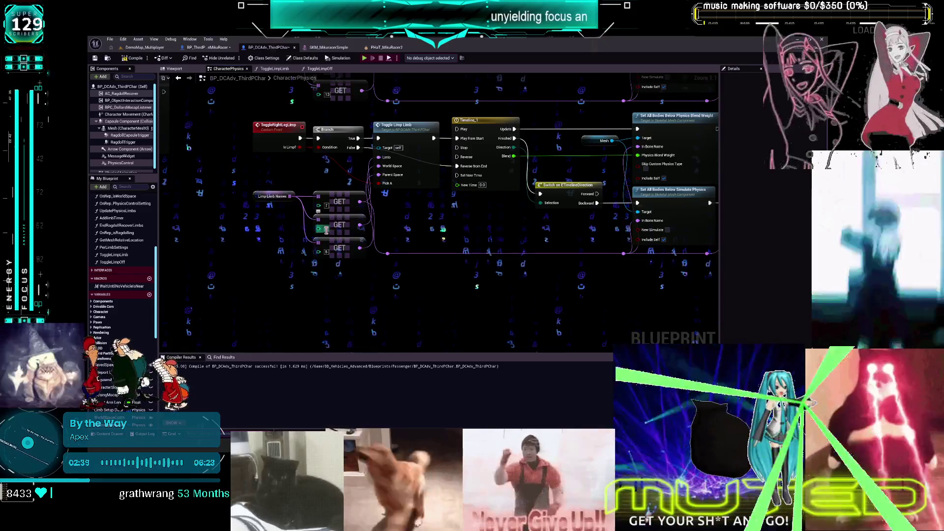
left_click(273, 196)
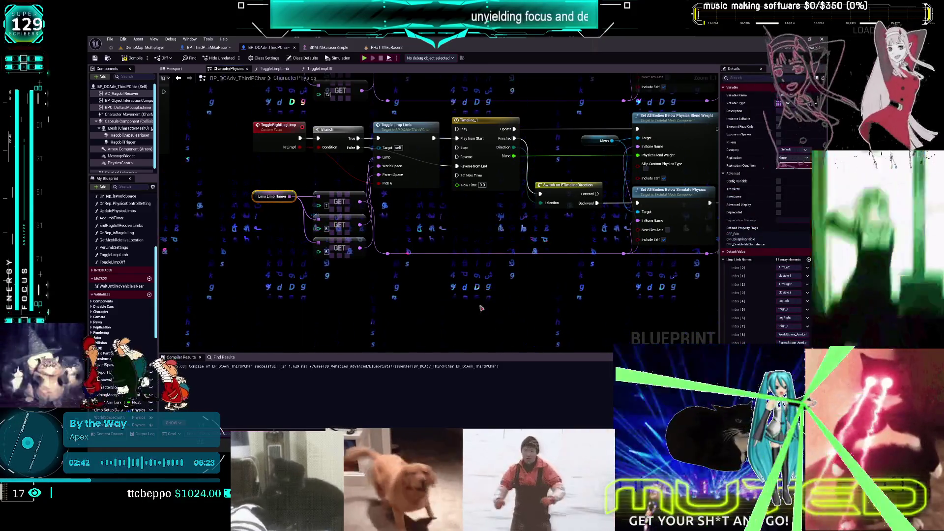
type("4")
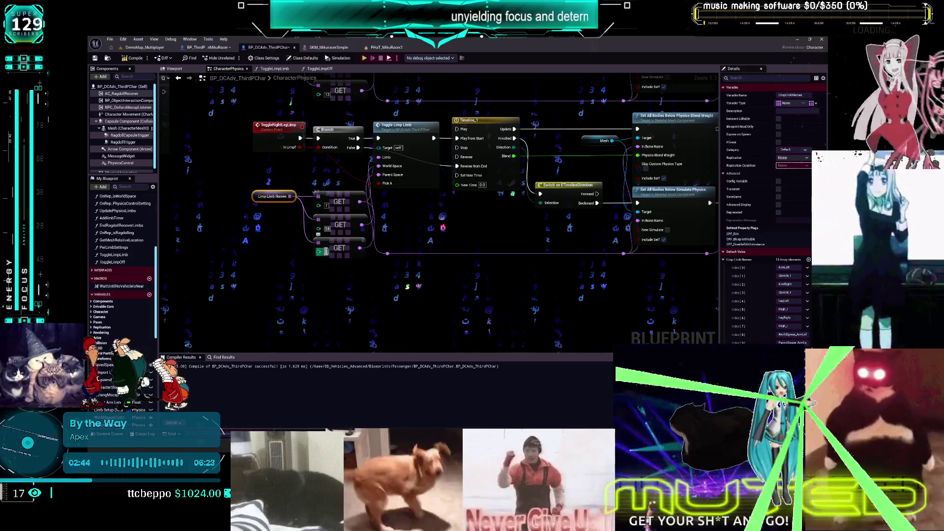
type("15")
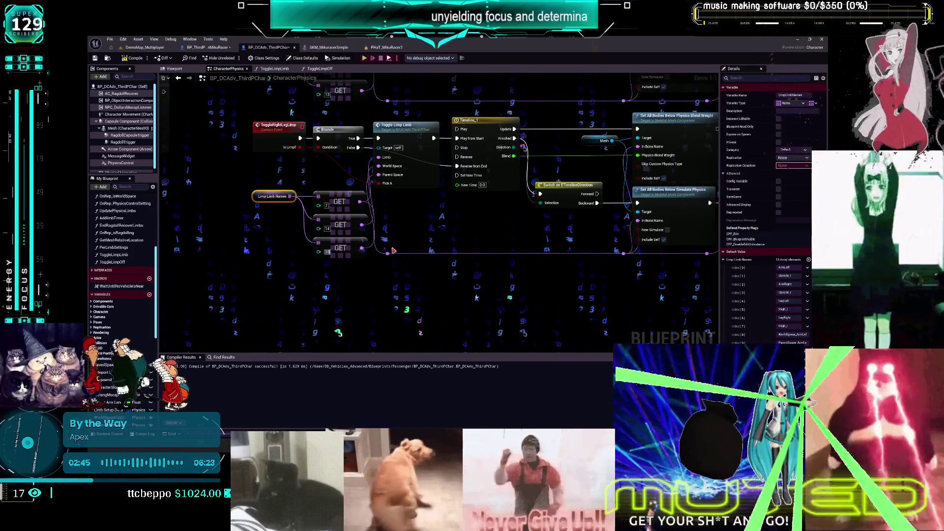
key("Return")
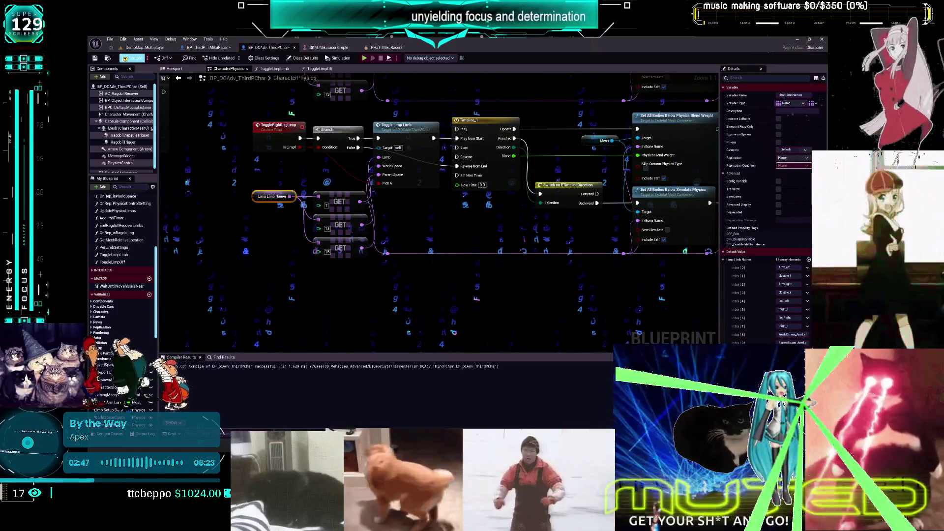
key("F7")
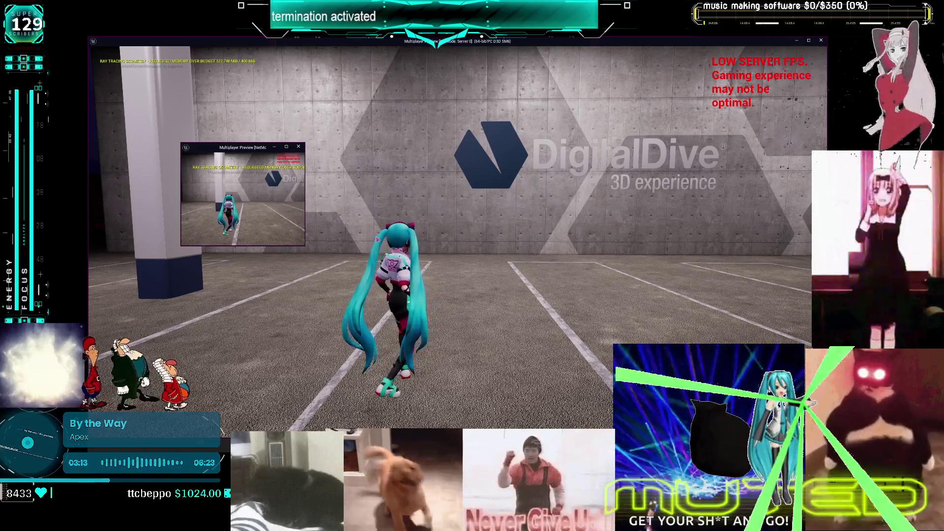
Walk the character around the garage pillars and back wall in multiplayer preview, then stop the session
left_click(356, 239)
key("w")
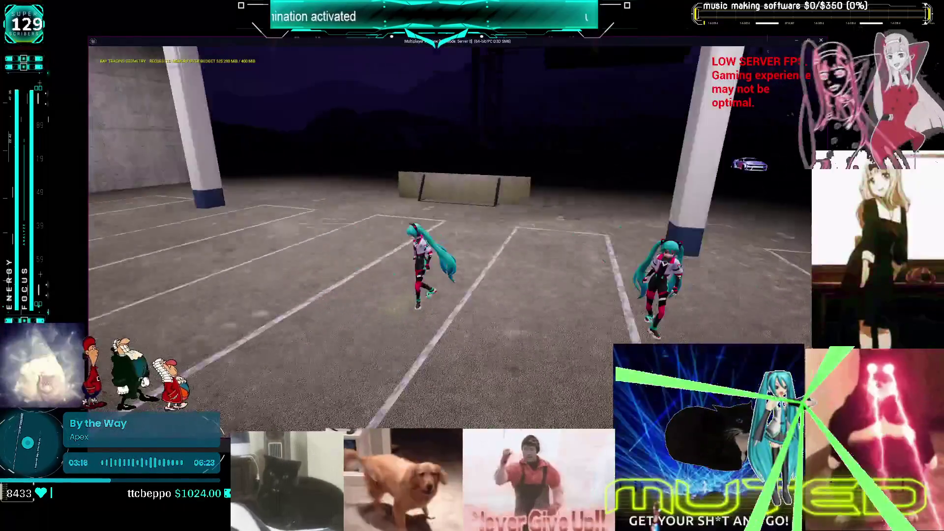
key("w")
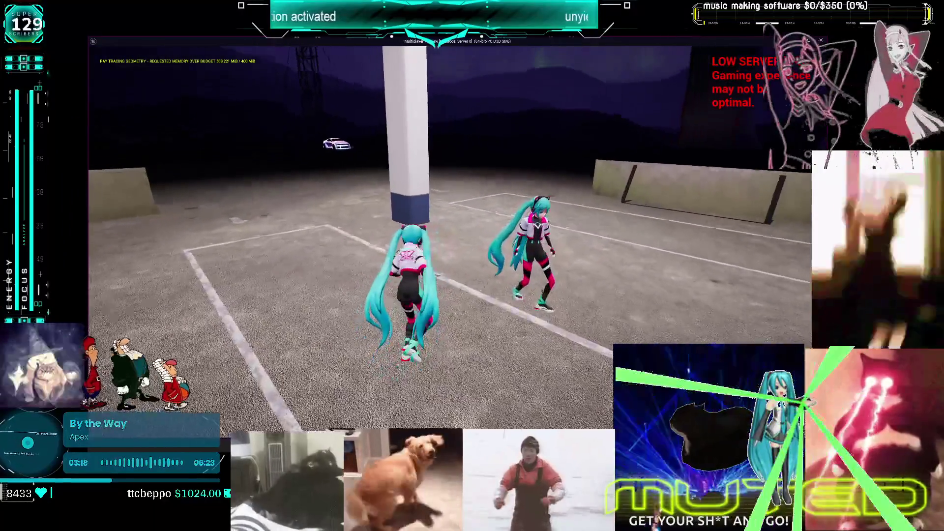
key("w")
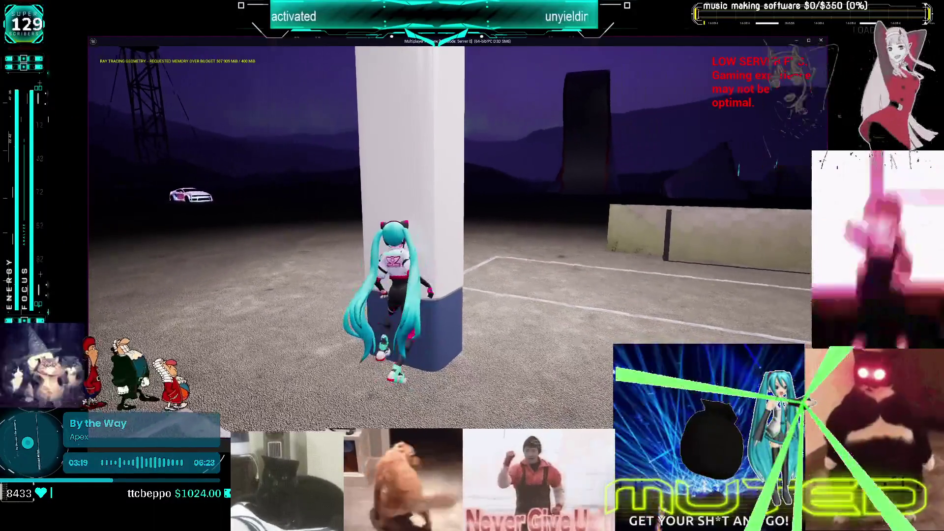
key("a")
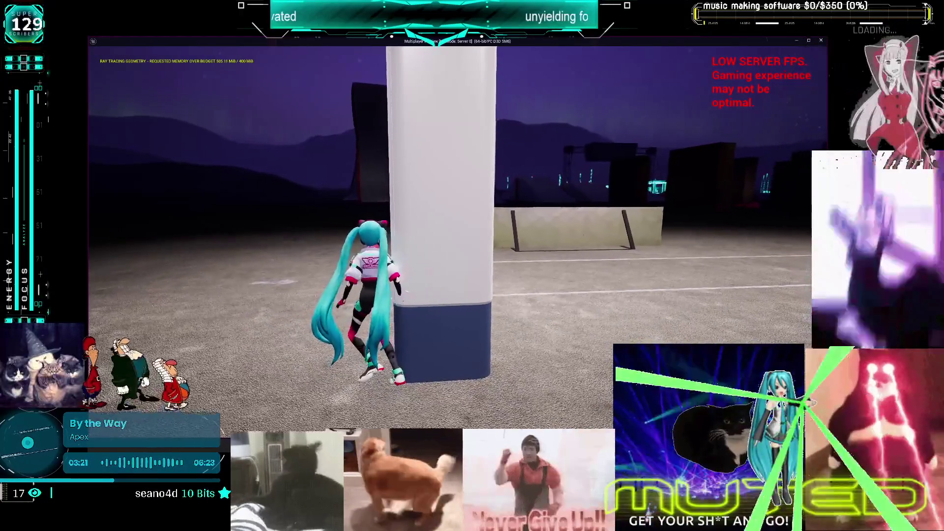
key("w")
key("s")
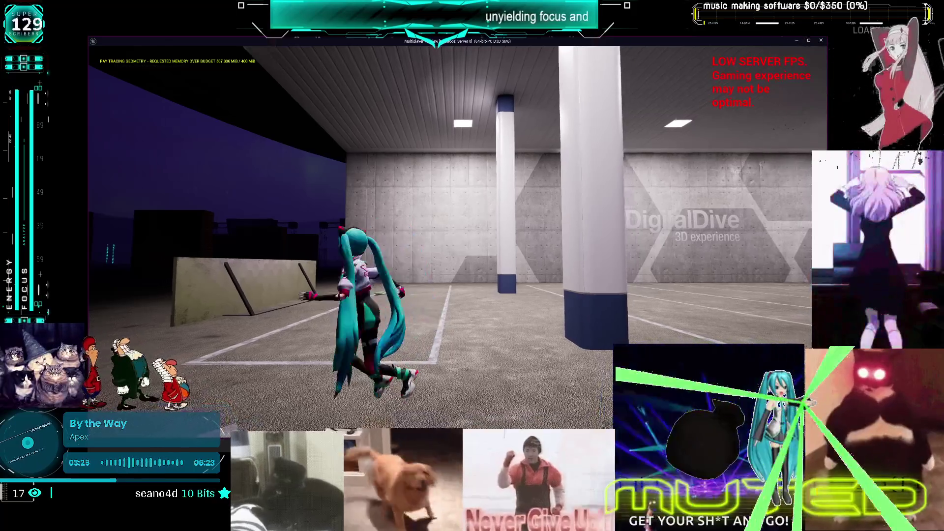
key("w")
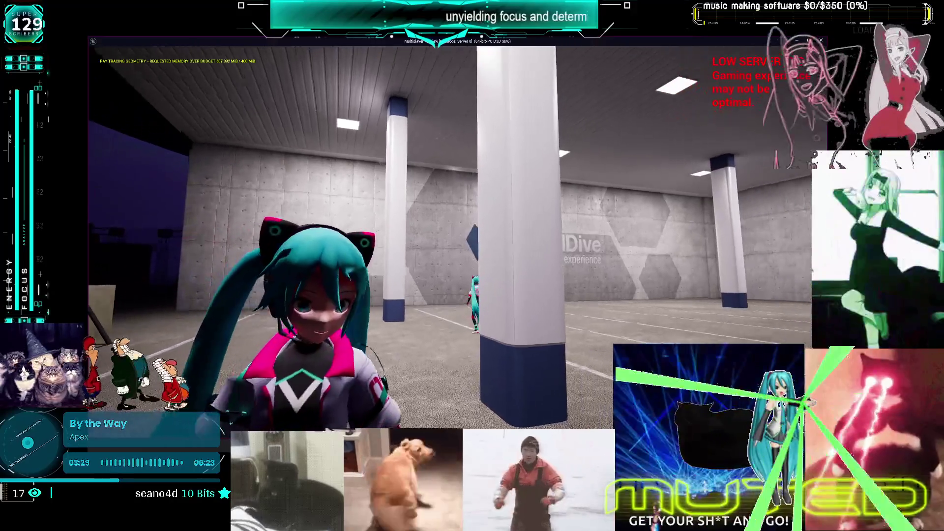
key("w")
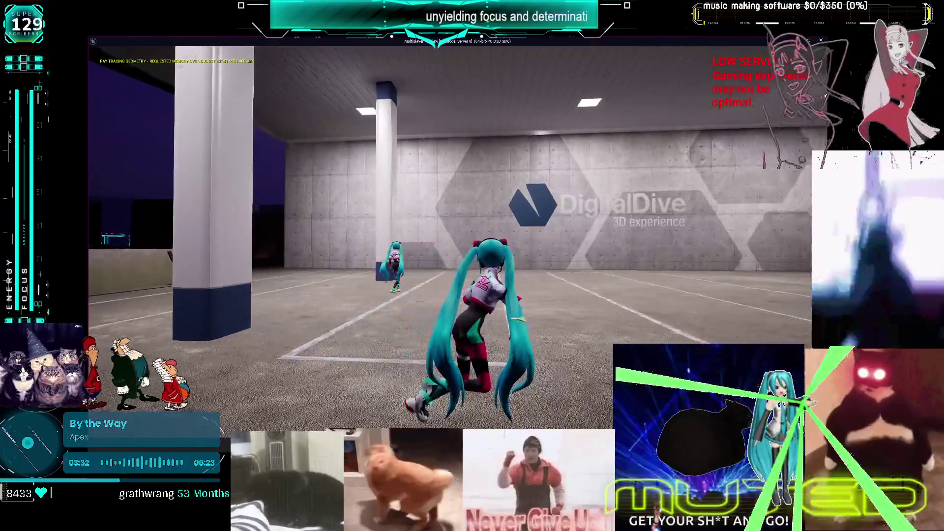
key("w")
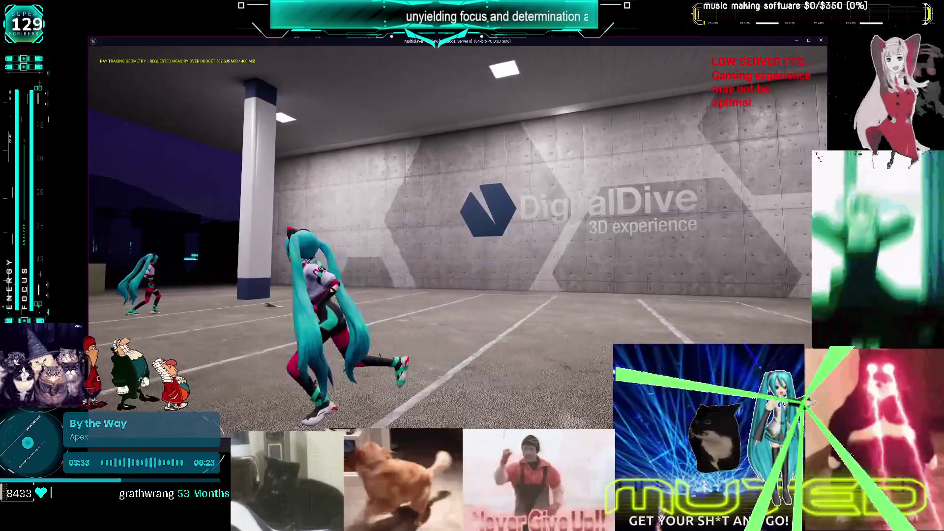
key("w")
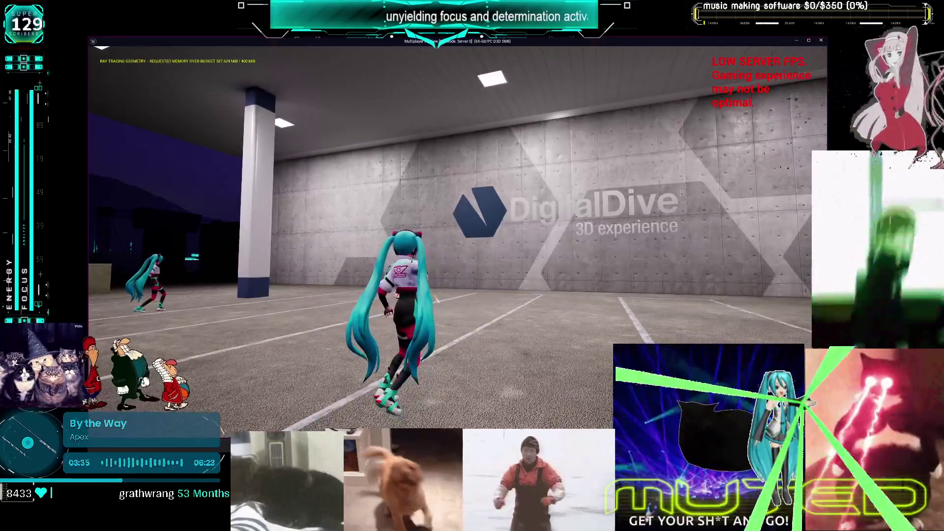
key("s")
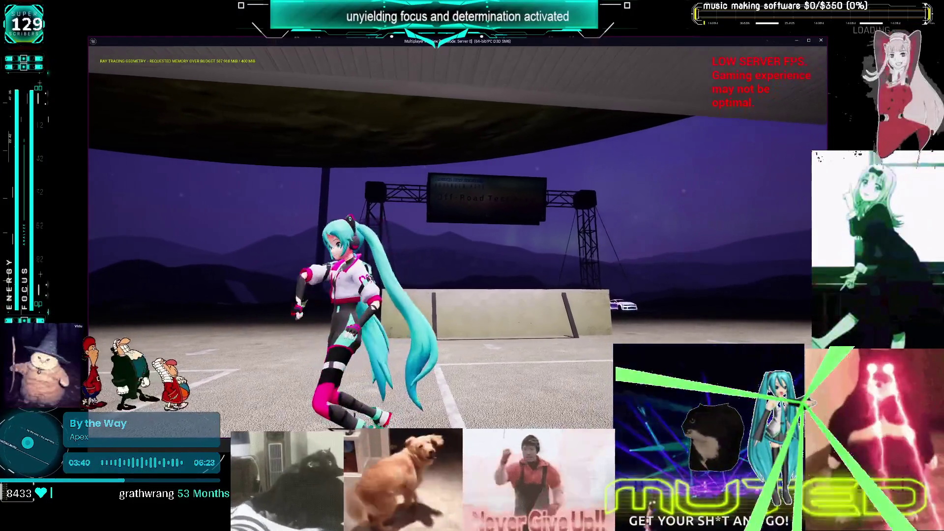
key("w")
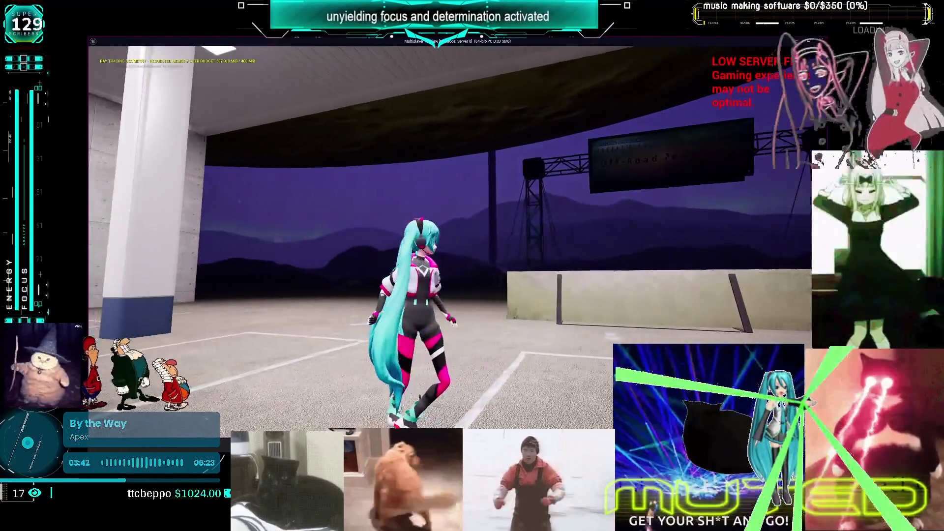
key("s")
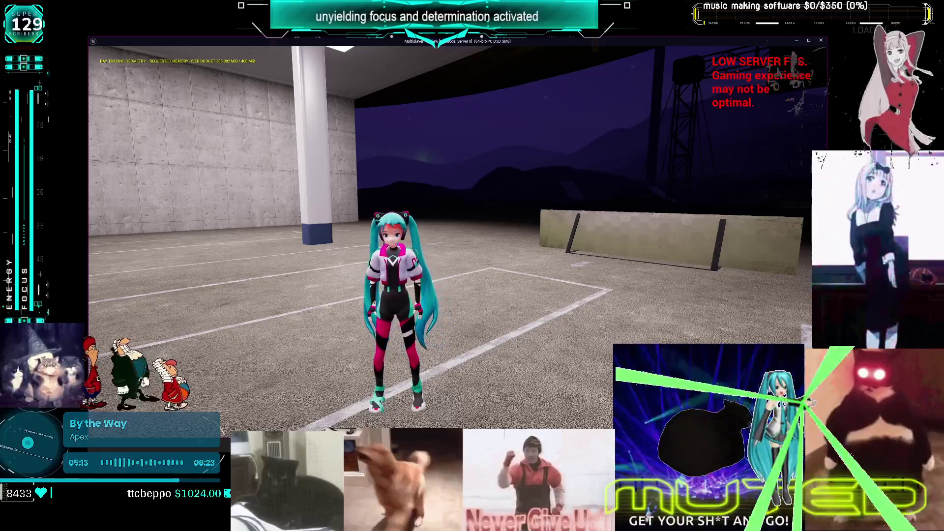
key("Escape")
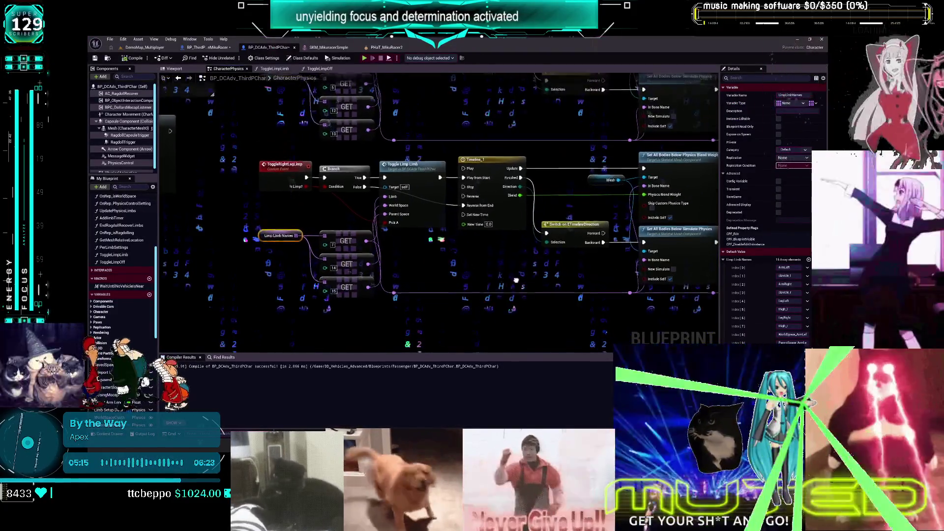
Box-select the Limp Limb Names lookup nodes and pan up to the Restore Limb comment block
mouse_move(467, 295)
left_mouse_down()
mouse_move(431, 224)
mouse_move(429, 195)
left_mouse_up()
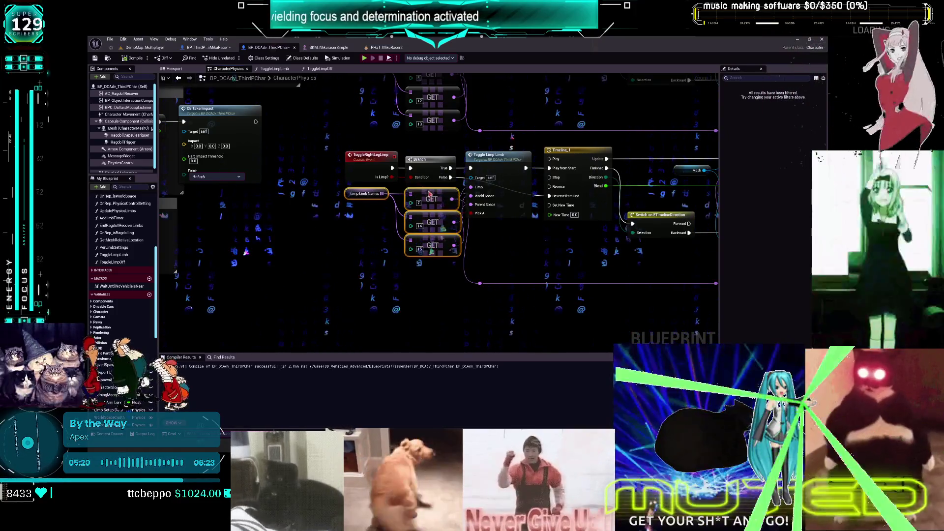
scroll(442, 231, "down", 2)
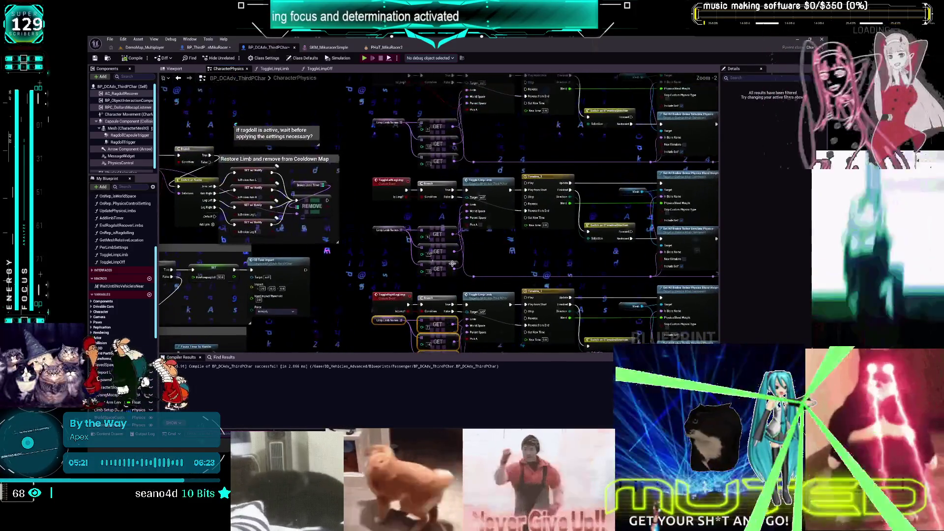
left_click_drag(379, 273, 433, 219)
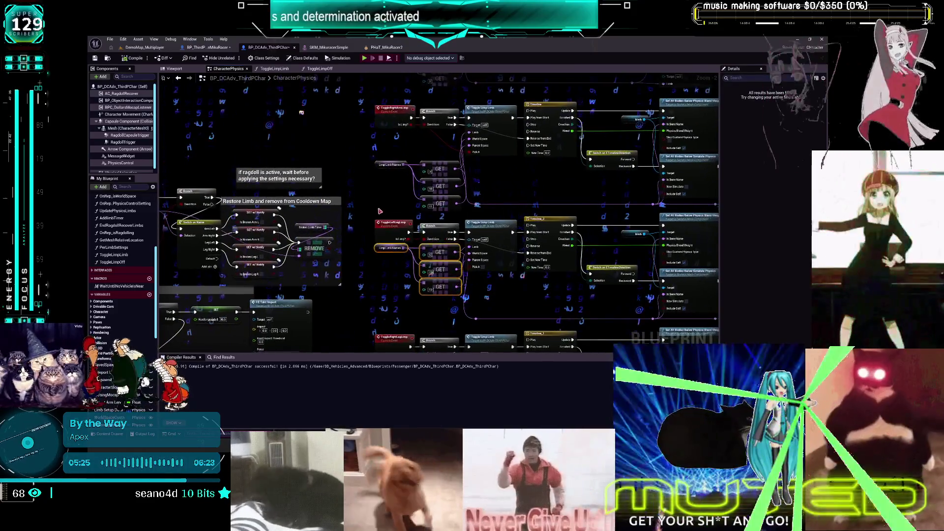
left_click_drag(439, 137, 428, 207)
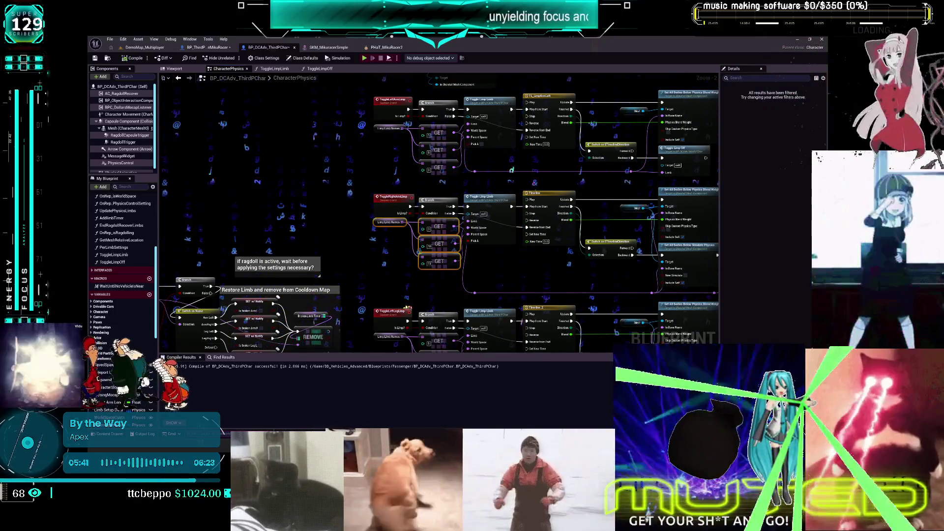
scroll(540, 179, "down", 2)
scroll(540, 179, "up", 3)
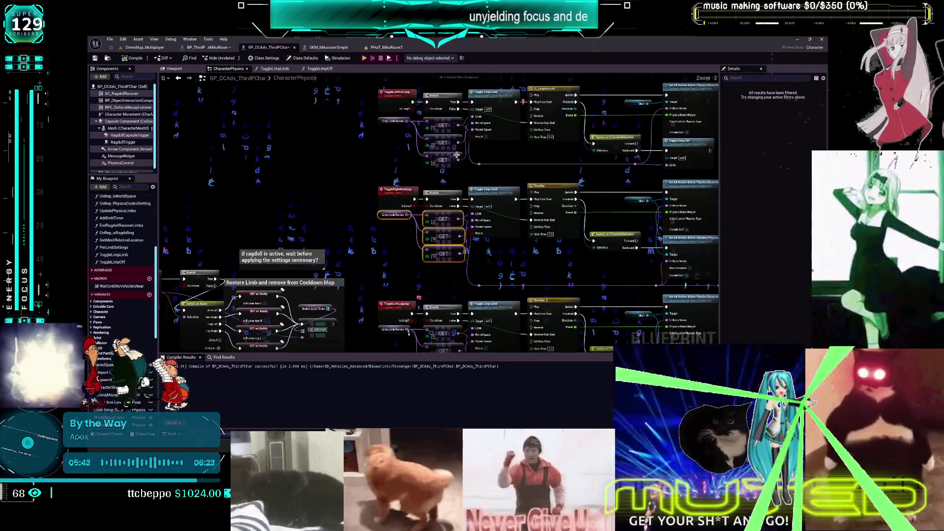
mouse_move(484, 195)
left_mouse_down()
mouse_move(439, 220)
mouse_move(476, 219)
left_mouse_up()
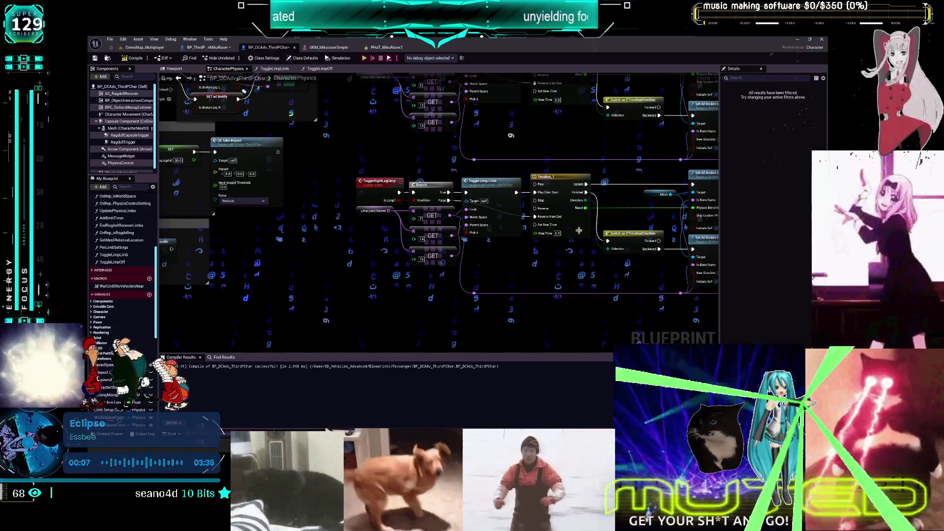
Delete the stray reroute knot and feed the limb value and Backward output into Toggle Limp Off
scroll(579, 229, "down", 2)
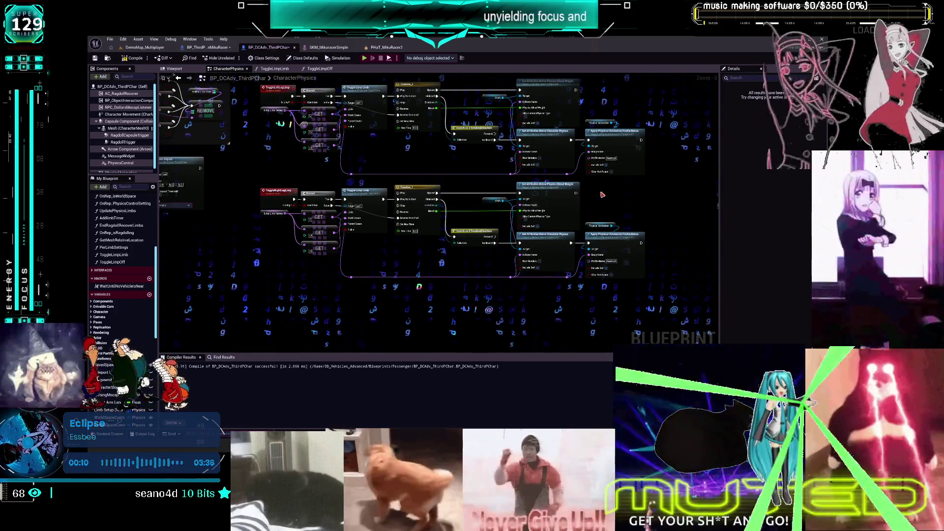
scroll(584, 202, "up", 2)
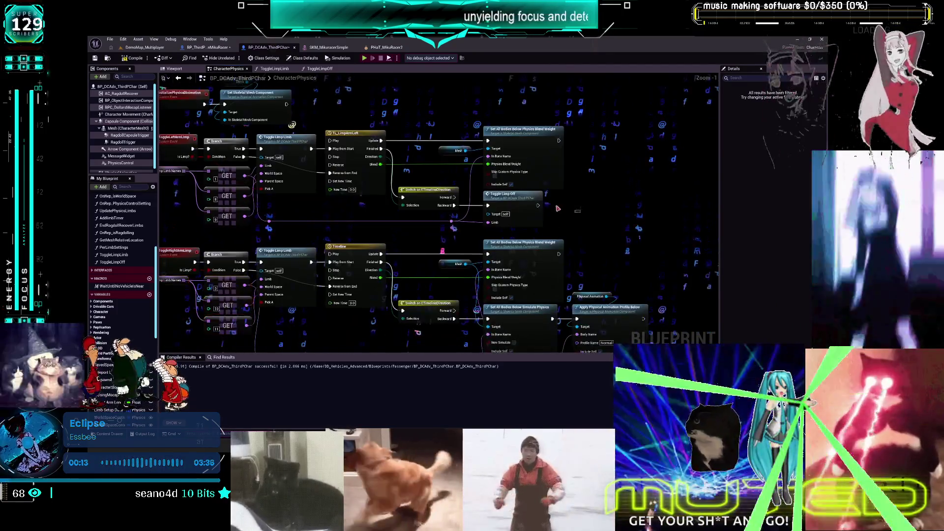
scroll(565, 209, "down", 1)
left_click_drag(632, 225, 500, 202)
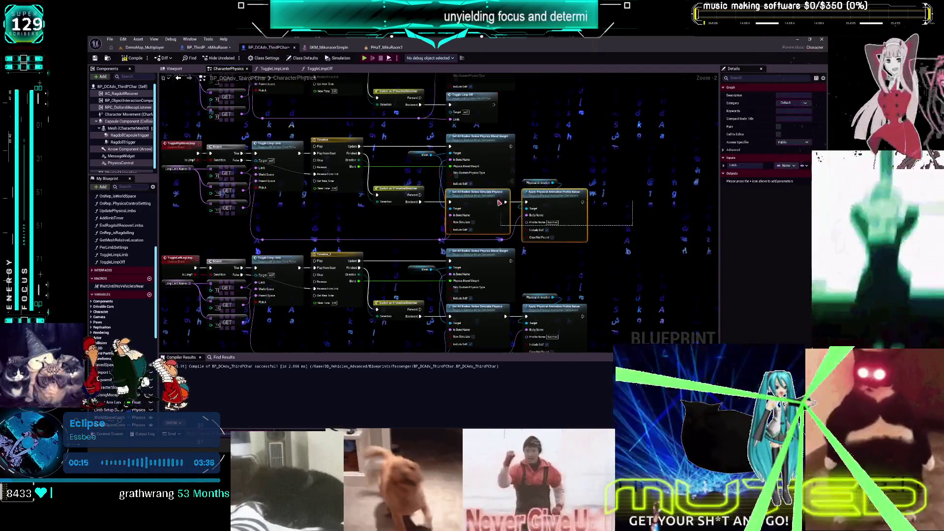
scroll(618, 252, "down", 2)
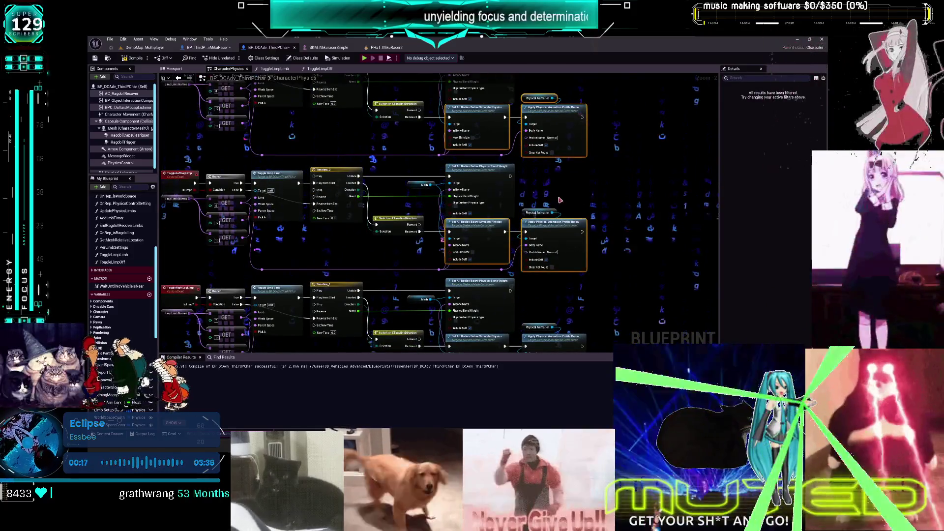
scroll(560, 201, "down", 2)
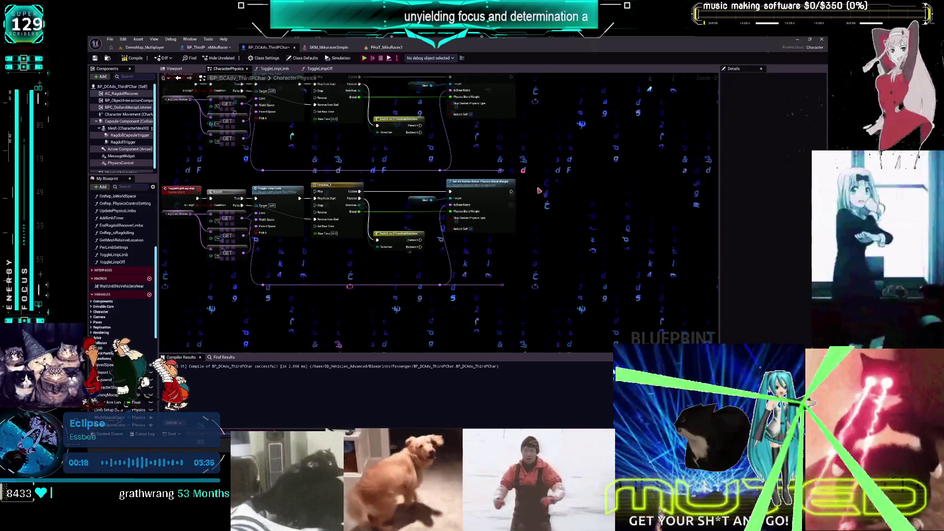
scroll(548, 255, "up", 2)
left_click(495, 253)
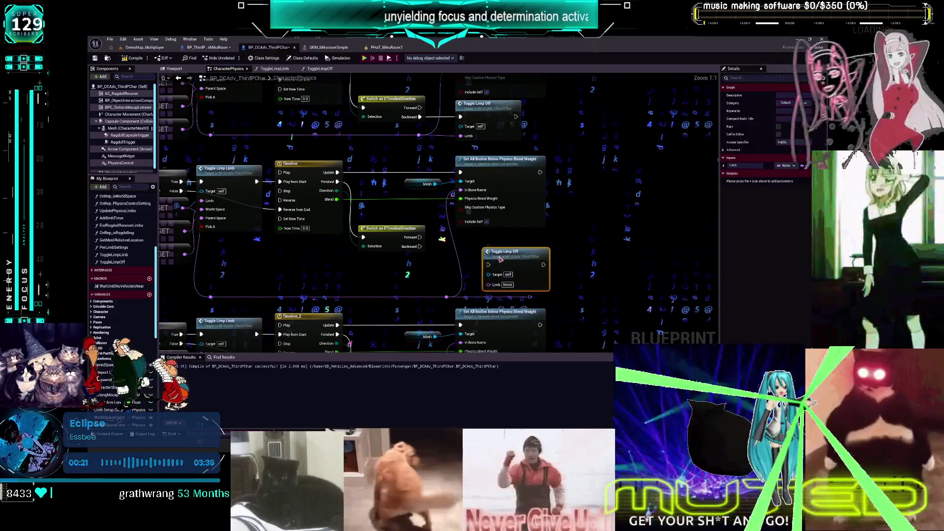
scroll(502, 259, "down", 1)
left_click(535, 287)
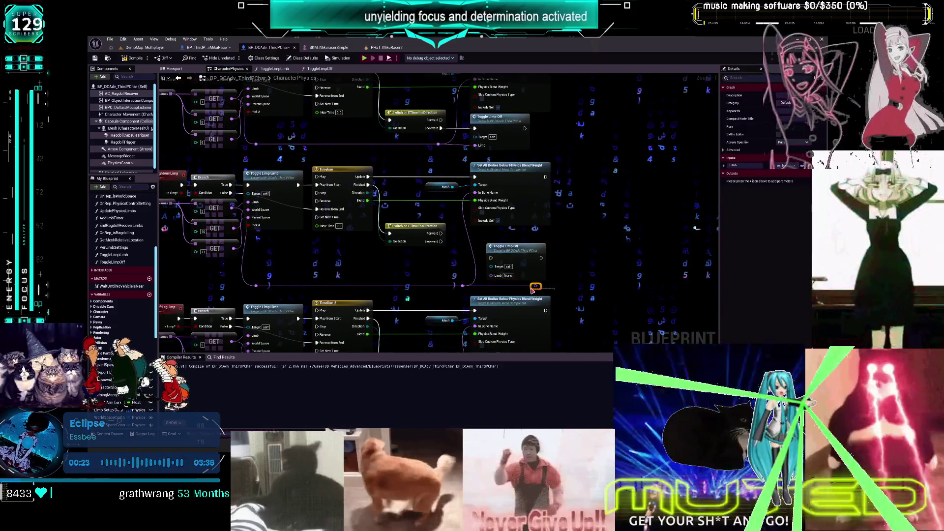
key("Delete")
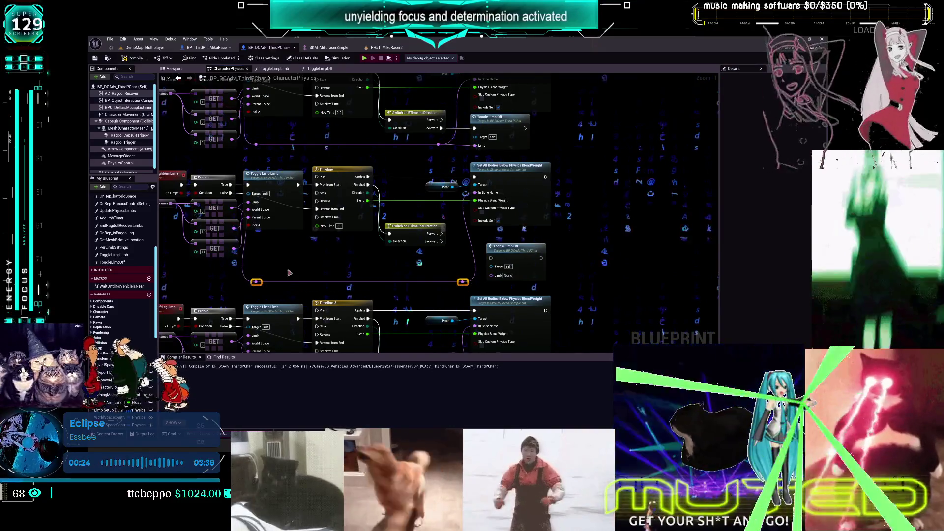
mouse_move(462, 282)
left_mouse_down()
mouse_move(491, 275)
mouse_move(441, 241)
left_mouse_up()
left_click_drag(515, 250, 515, 245)
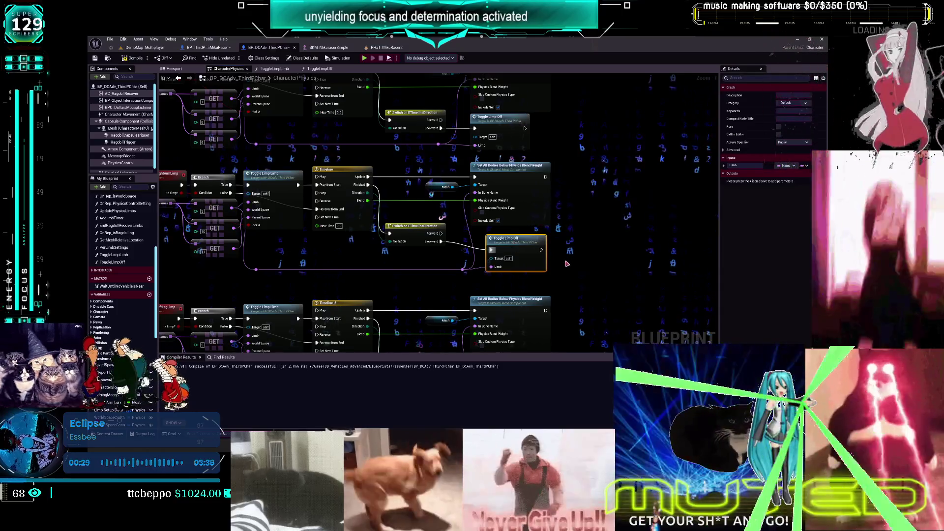
Add a Toggle Limp Off copy for Timeline_2, wired to its limb value and Backward output
scroll(567, 264, "down", 5)
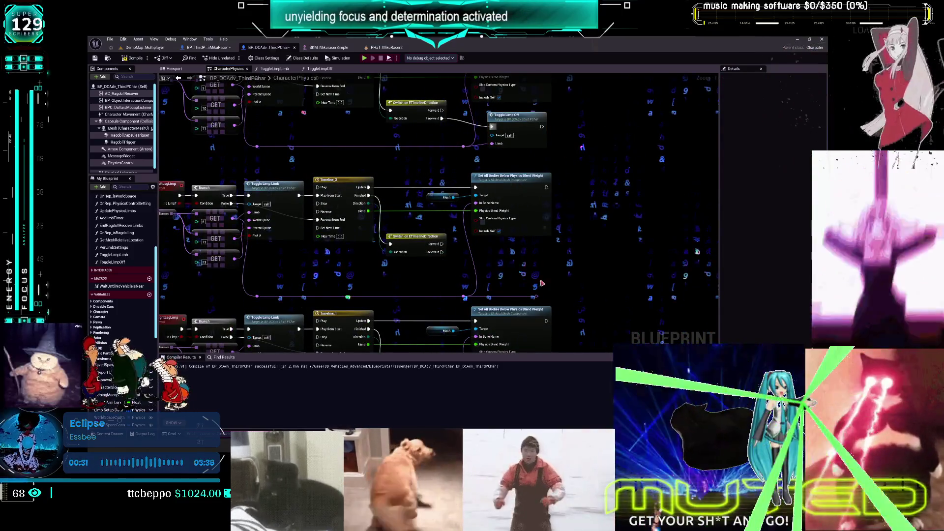
key("ctrl+v")
scroll(542, 284, "down", 6)
key("ctrl+v")
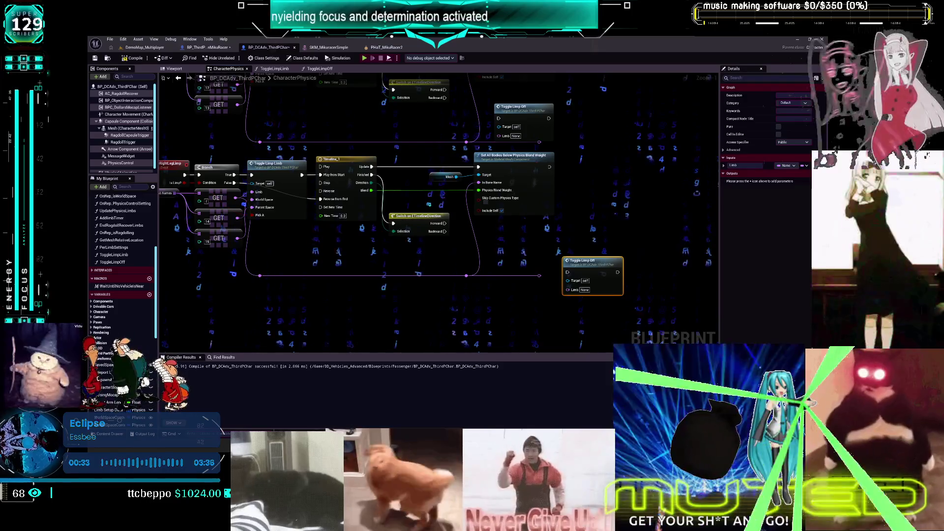
mouse_move(539, 275)
left_mouse_down()
mouse_move(568, 290)
mouse_move(551, 257)
mouse_move(520, 245)
left_mouse_up()
mouse_move(445, 231)
left_mouse_down()
mouse_move(519, 255)
mouse_move(501, 234)
left_mouse_up()
left_click(367, 285)
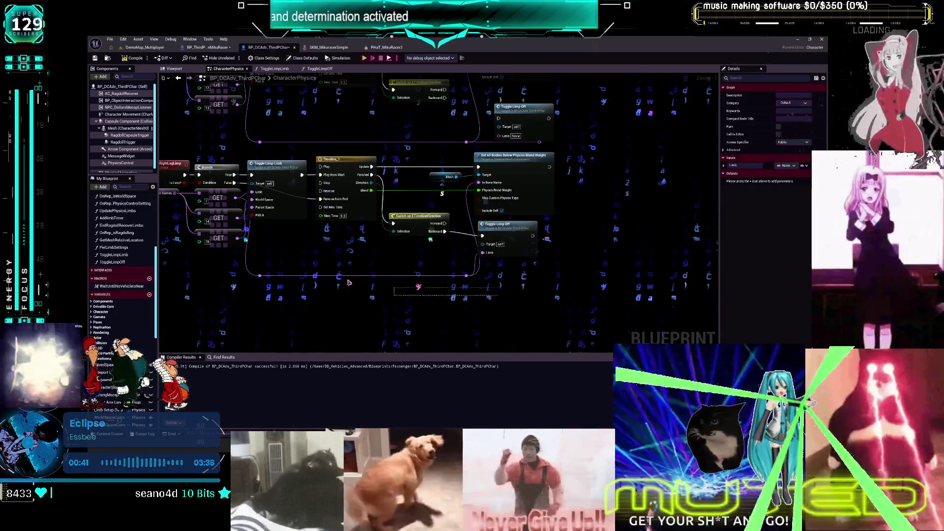
Tidy the two lower reroute knots and wires around the Timeline_2 block
left_click_drag(368, 286, 246, 266)
mouse_move(591, 231)
left_mouse_down()
mouse_move(572, 257)
mouse_move(486, 261)
left_mouse_up()
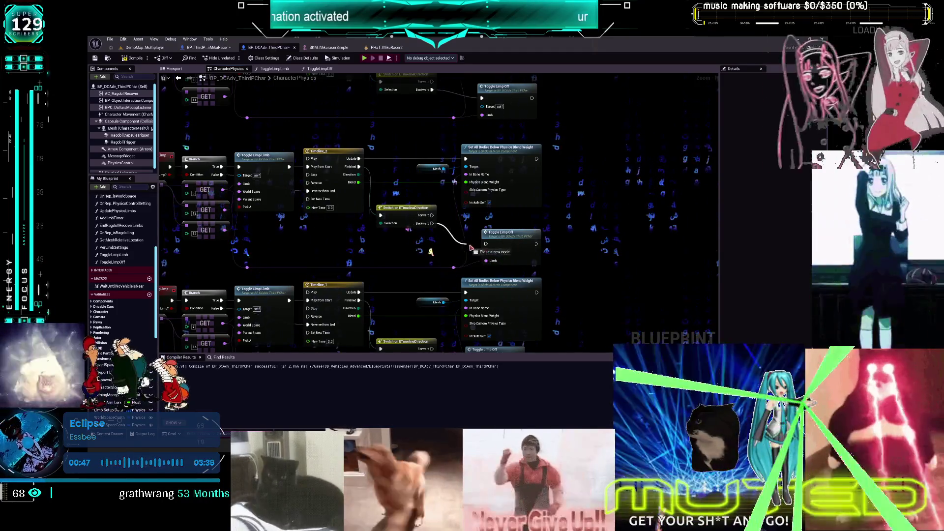
mouse_move(471, 275)
left_mouse_down()
mouse_move(239, 253)
mouse_move(248, 235)
left_mouse_up()
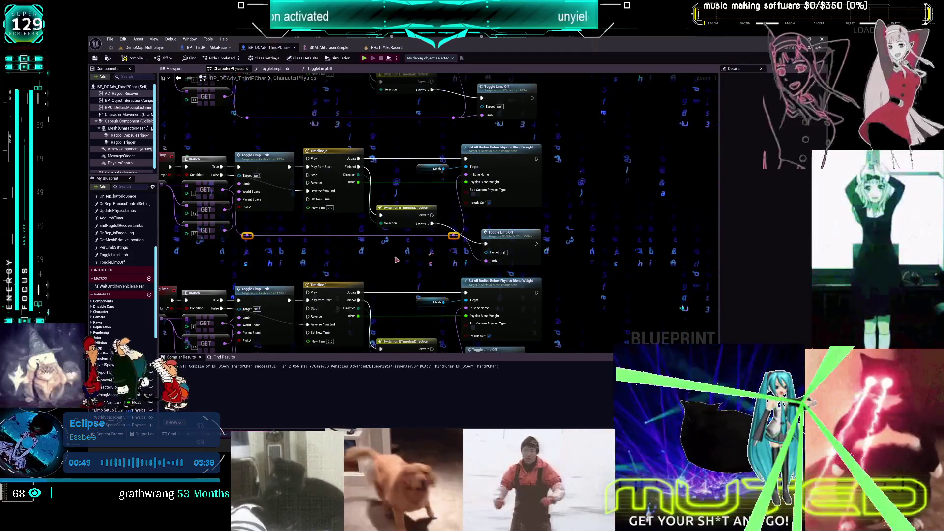
left_click_drag(507, 232, 495, 220)
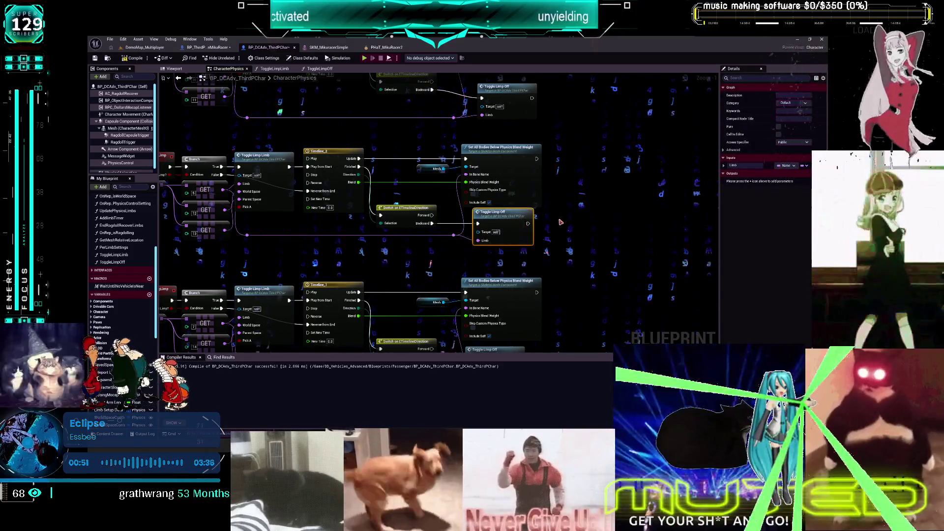
scroll(526, 211, "up", 2)
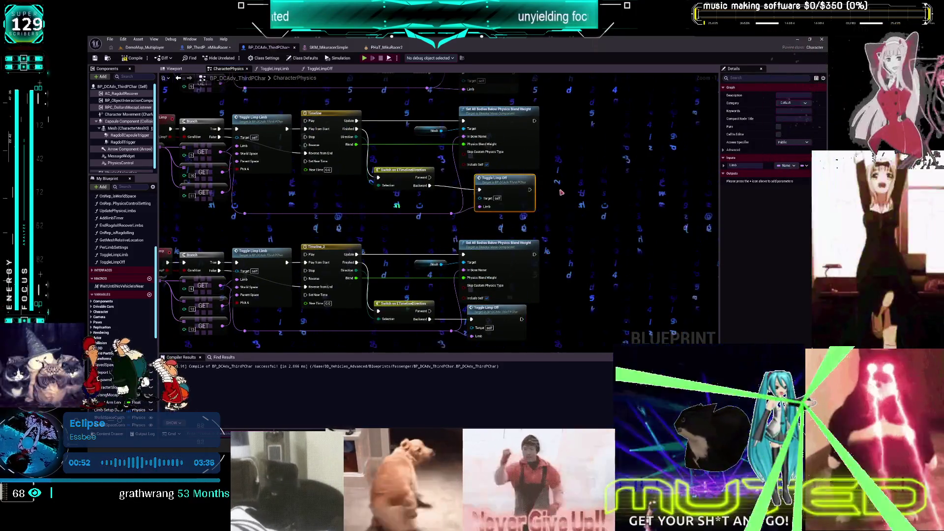
scroll(531, 211, "up", 1)
right_click(577, 235)
left_click(579, 267)
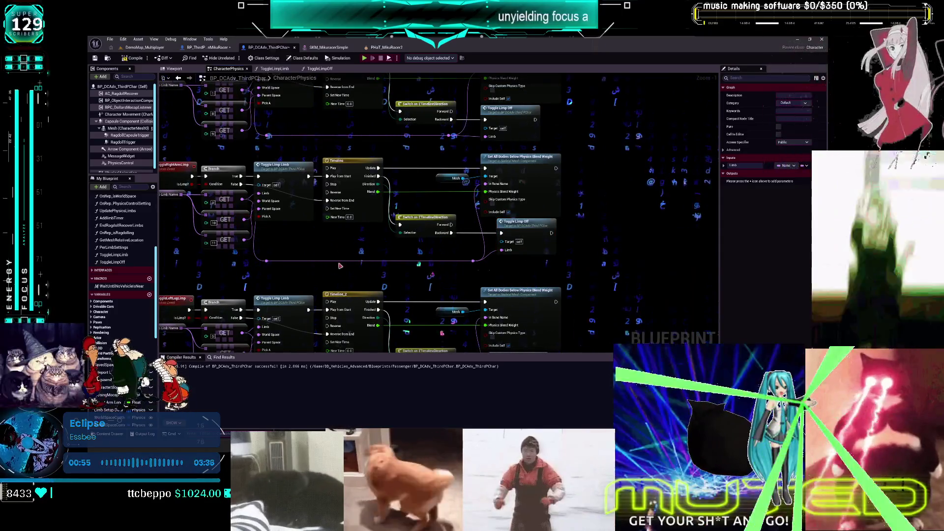
scroll(579, 267, "up", 1)
scroll(578, 267, "down", 3)
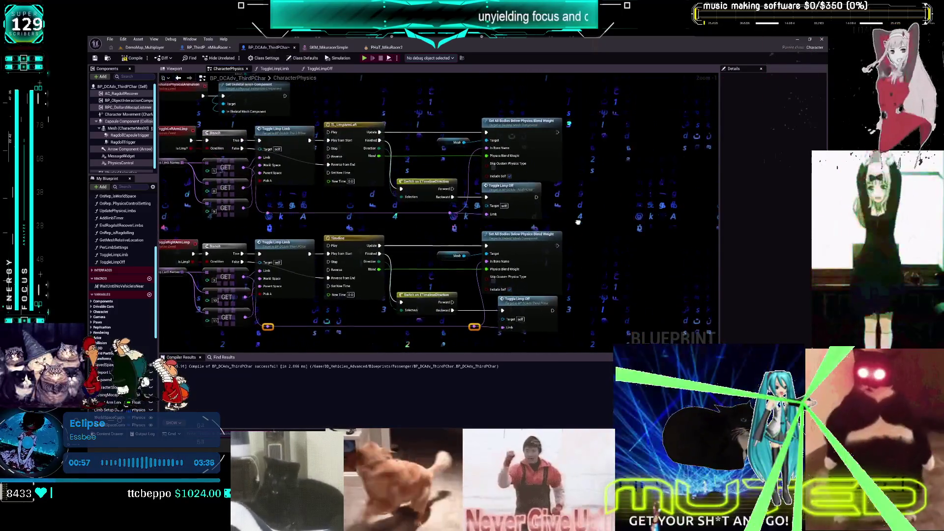
left_click_drag(552, 280, 534, 251)
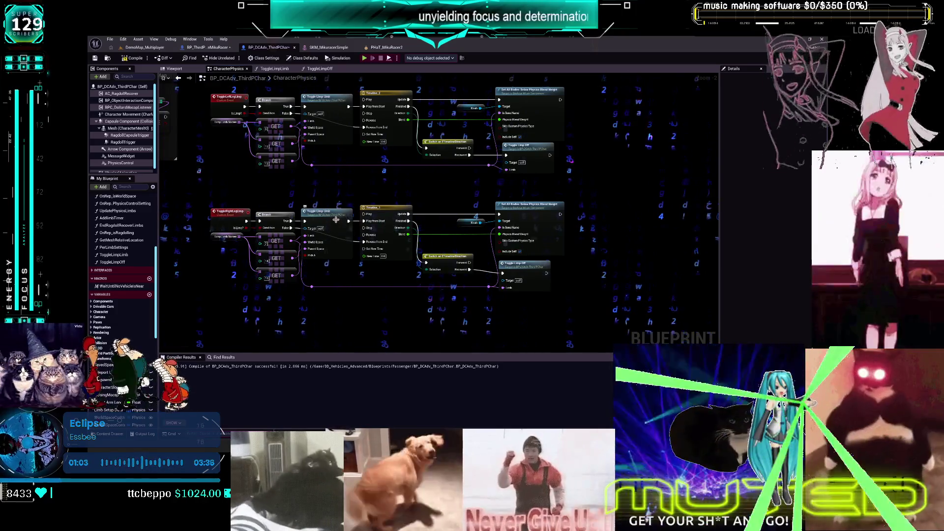
left_click_drag(525, 307, 516, 265)
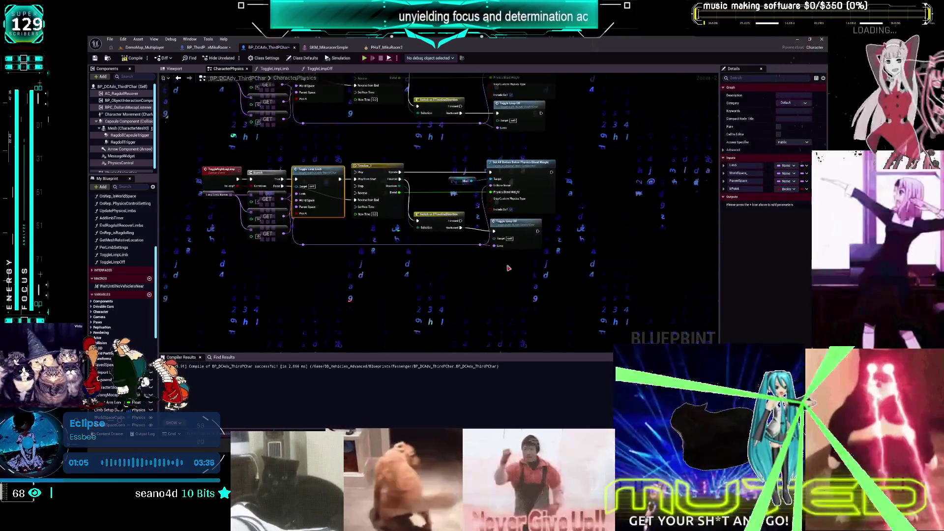
Paste a Toggle Limp Limb call and inspect the ToggleLimpLimb function's contents
key("ctrl+v")
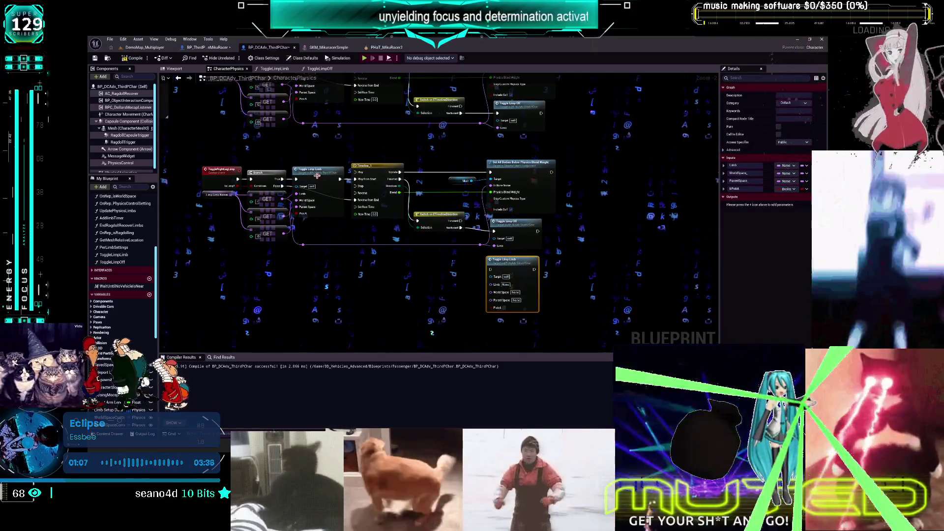
double_click(317, 176)
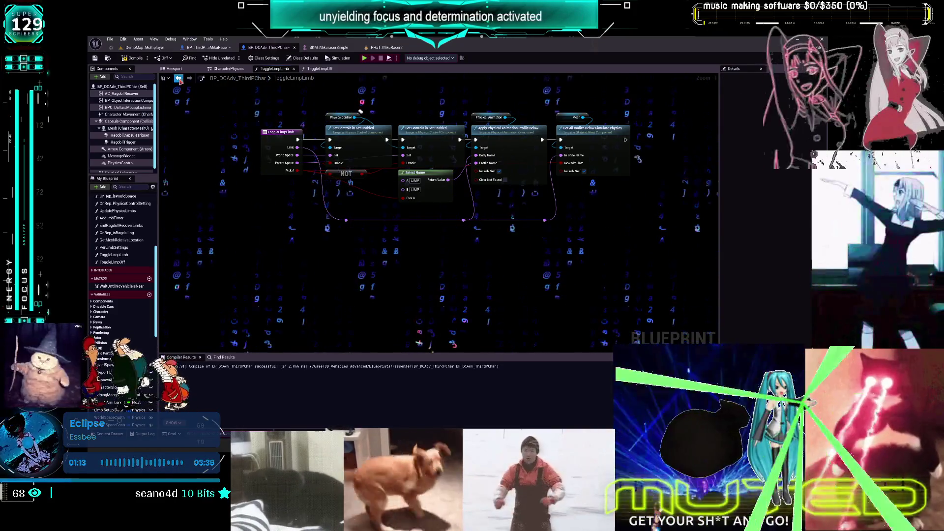
left_click(229, 68)
Position the Toggle Limp Limb node beside the limb timeline switch and review the arm sections
left_click_drag(553, 237, 533, 162)
scroll(510, 254, "down", 3)
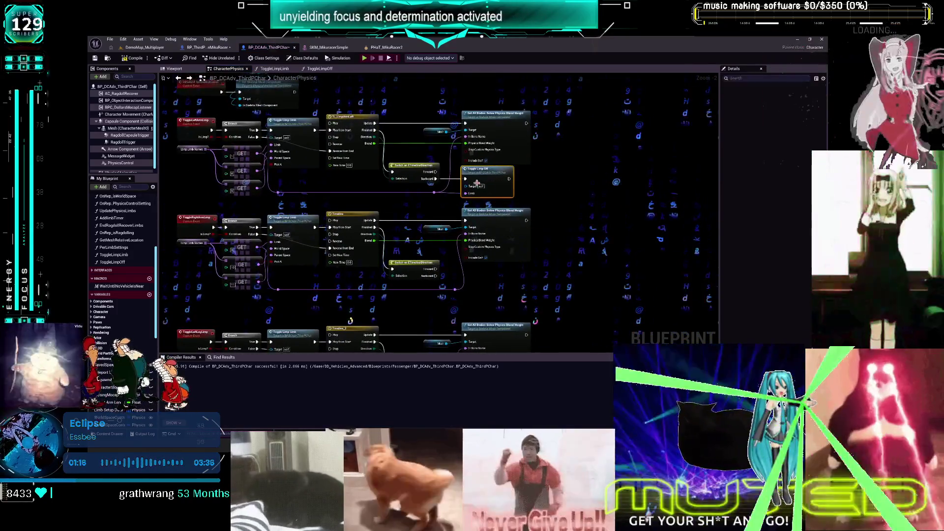
scroll(516, 226, "up", 3)
mouse_move(509, 201)
left_mouse_down()
mouse_move(509, 191)
mouse_move(503, 351)
left_mouse_up()
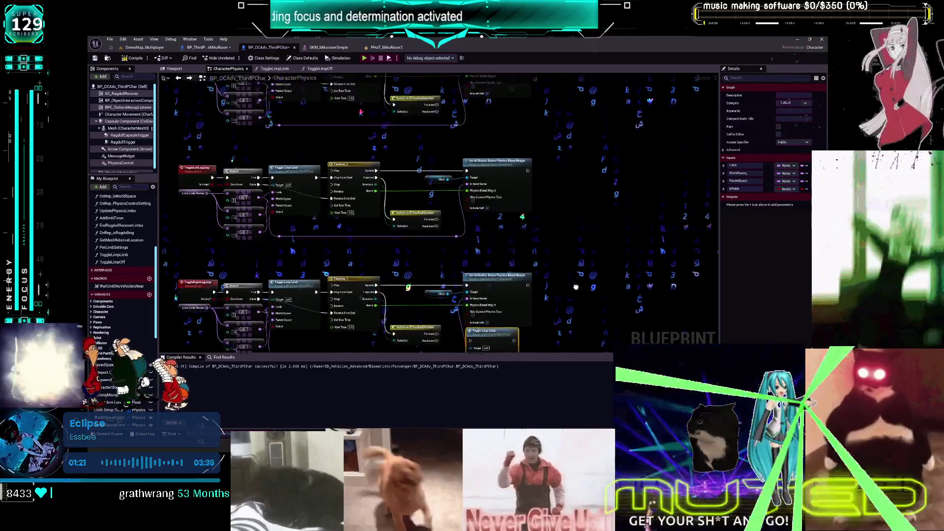
left_click_drag(484, 224, 484, 223)
left_click_drag(505, 103, 493, 176)
left_click_drag(491, 80, 492, 189)
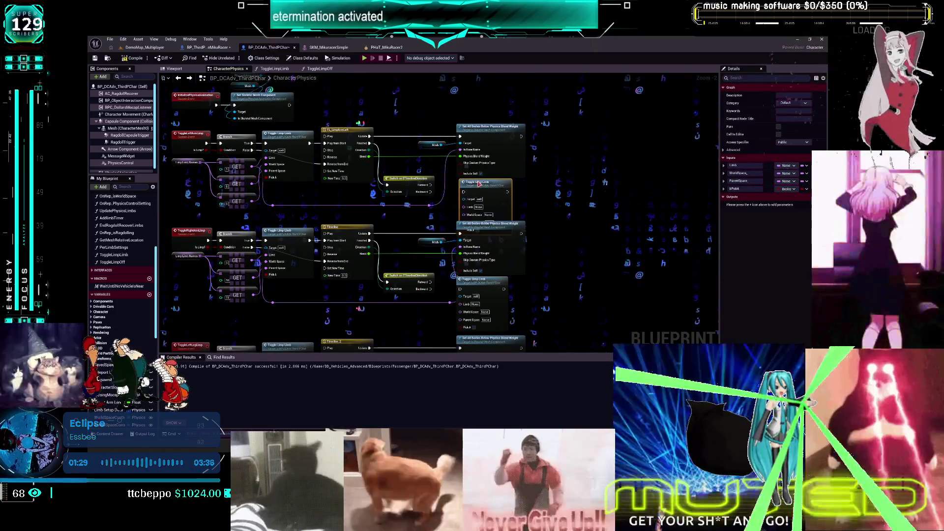
Wire the limb value and the timeline's Backward output into the lower Toggle Limp Limb call
scroll(530, 126, "down", 3)
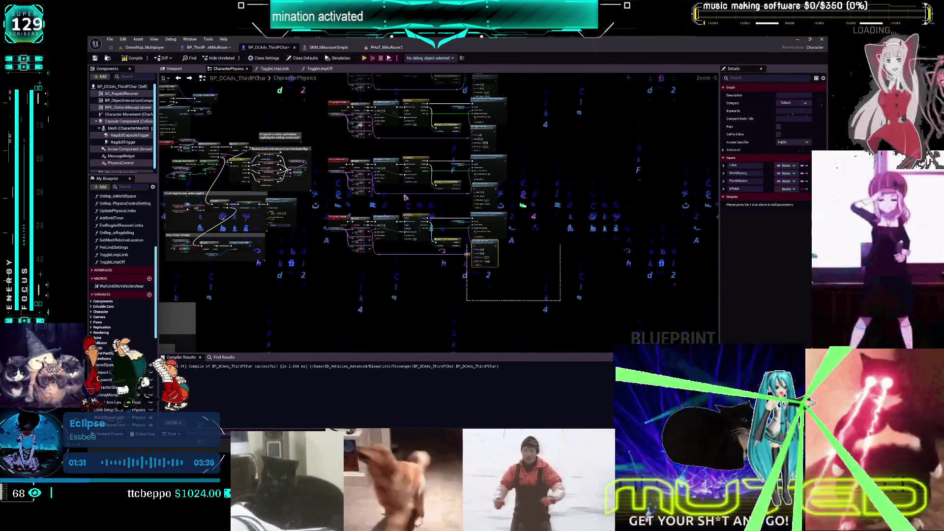
left_click_drag(336, 112, 336, 112)
scroll(466, 178, "up", 6)
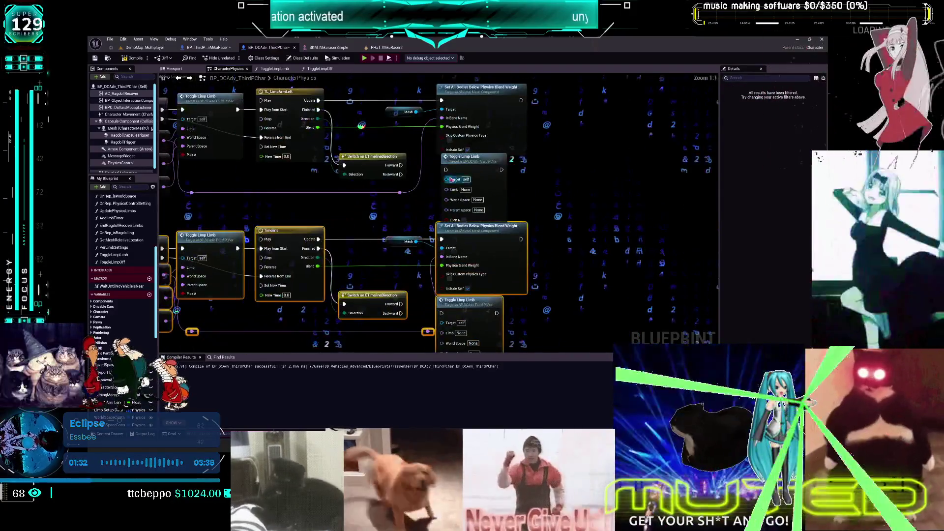
scroll(517, 231, "down", 7)
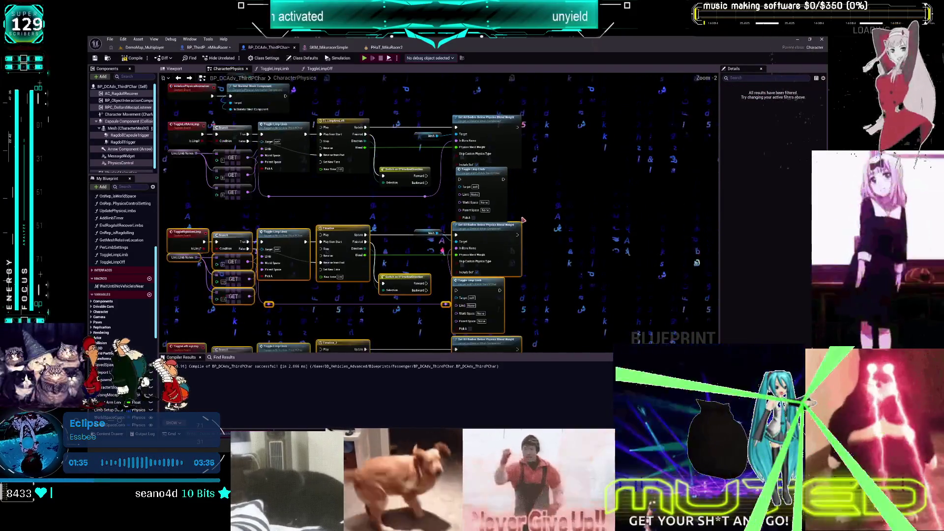
scroll(491, 125, "up", 7)
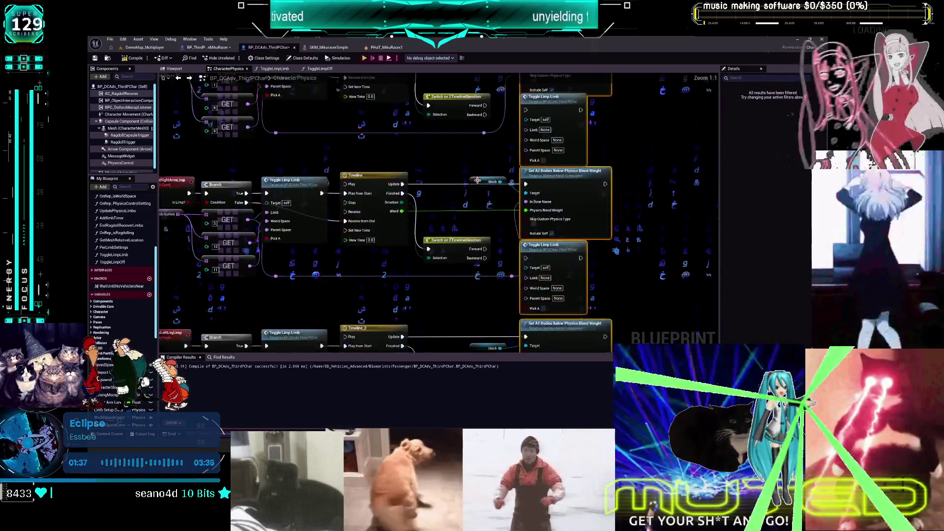
left_click_drag(219, 205, 265, 191)
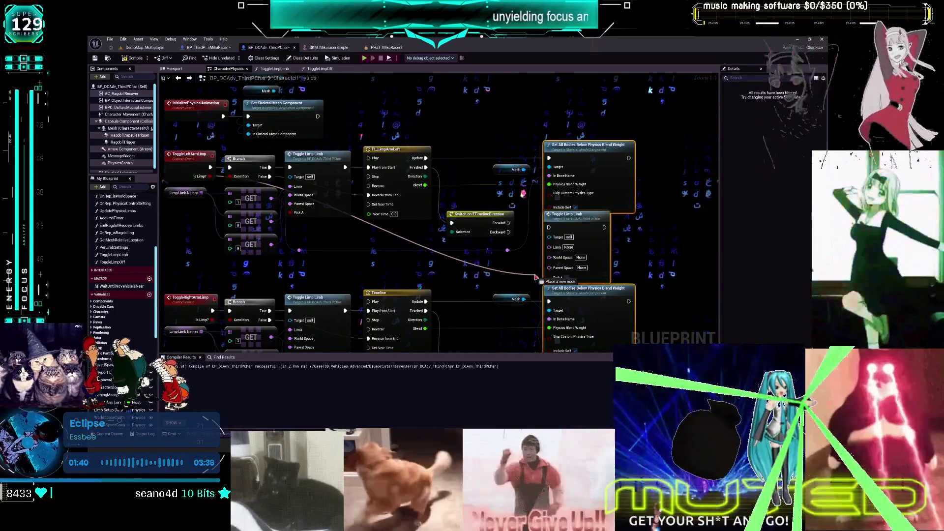
left_click_drag(518, 292, 533, 198)
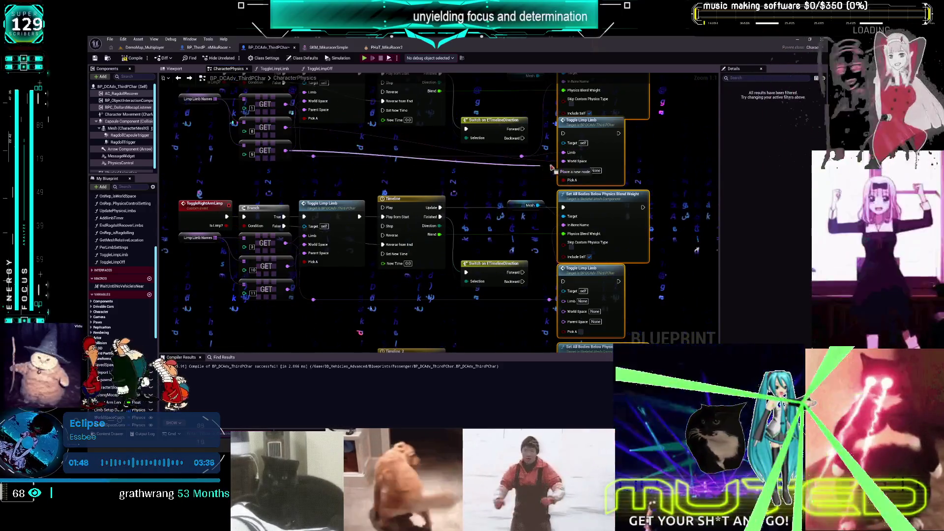
left_click_drag(324, 275, 324, 191)
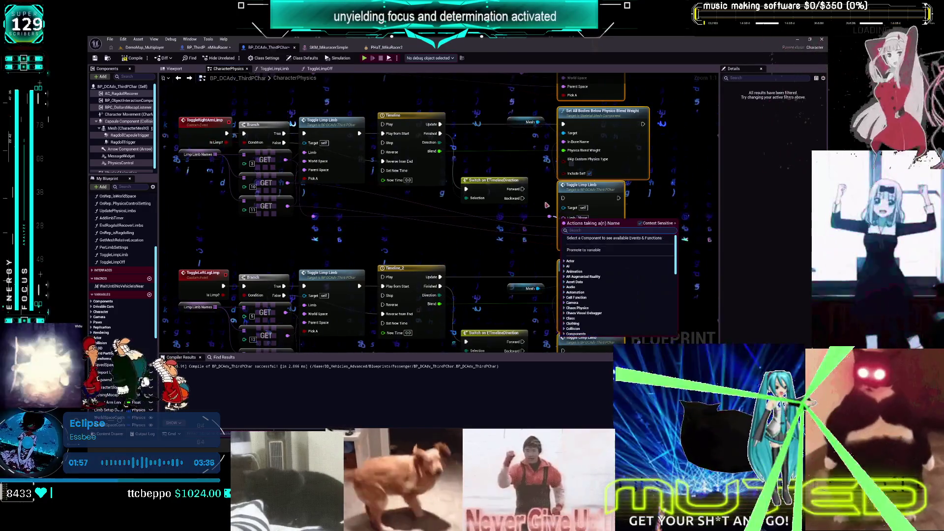
left_click_drag(563, 220, 562, 218)
scroll(450, 126, "down", 1)
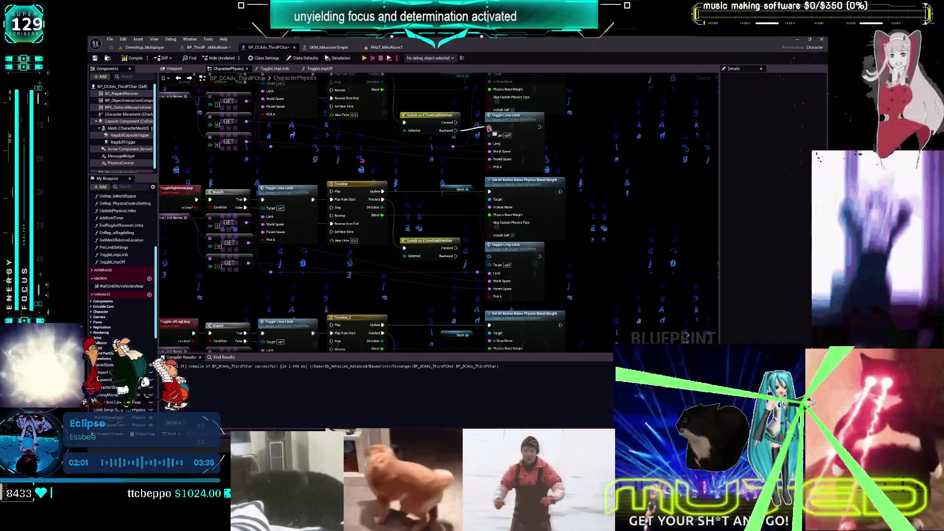
left_click_drag(489, 128, 489, 127)
Connect GET values to the second Toggle Limp Limb's Limb and Parent Space inputs and its reverse trigger
scroll(503, 128, "down", 3)
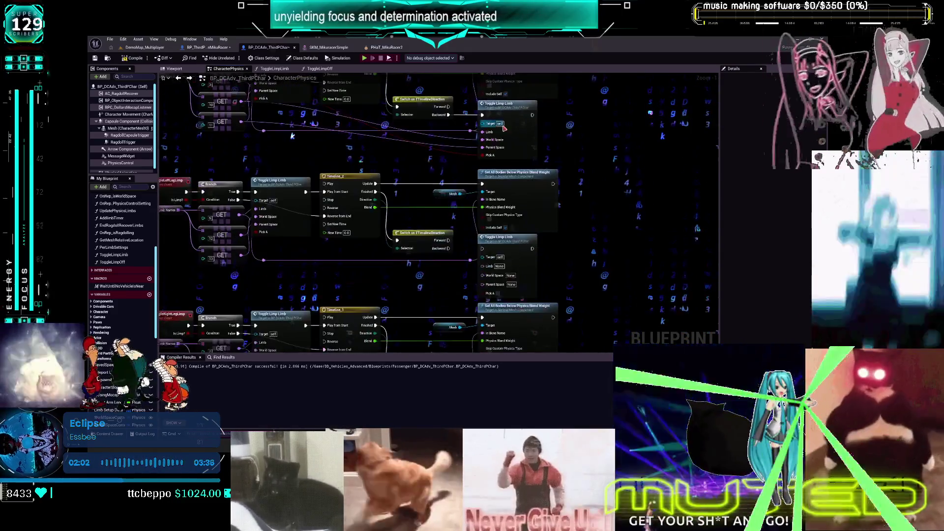
scroll(503, 127, "down", 3)
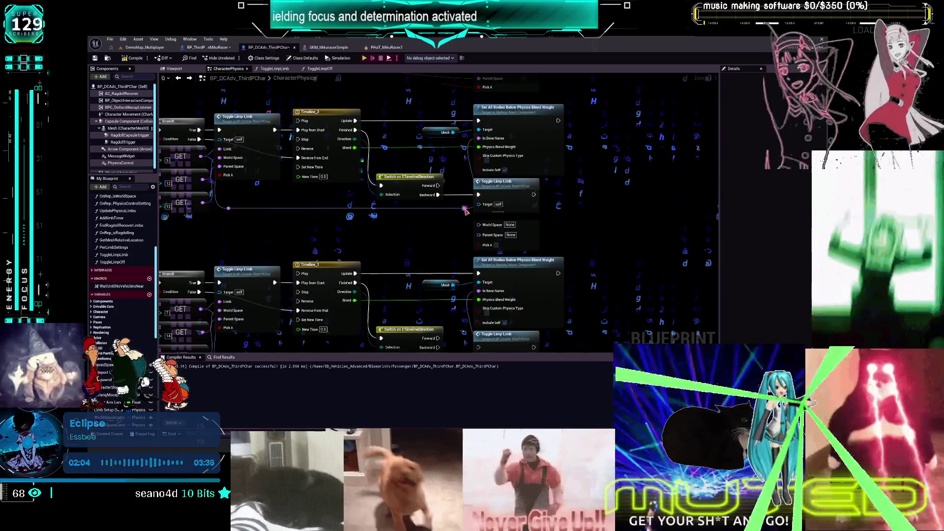
left_click_drag(465, 211, 478, 214)
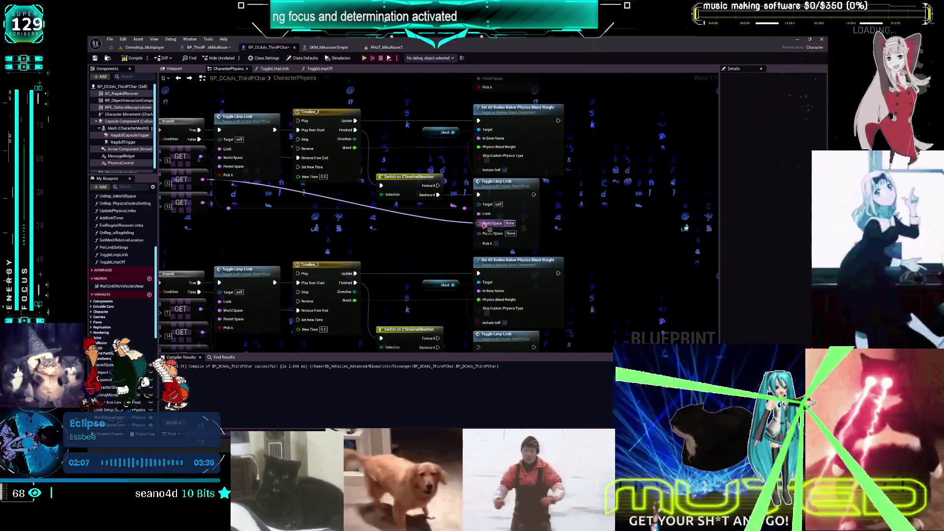
left_click_drag(202, 203, 333, 222)
left_click_drag(484, 233, 534, 237)
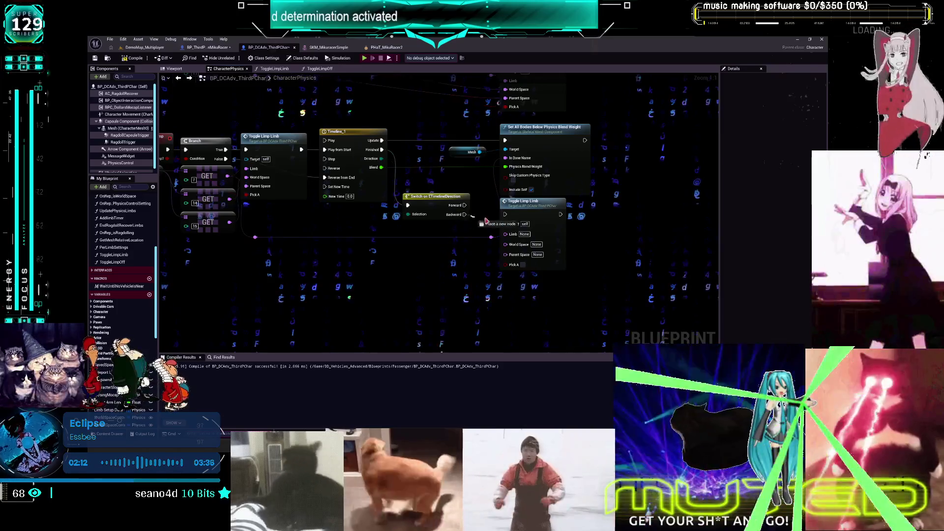
left_click_drag(480, 222, 499, 219)
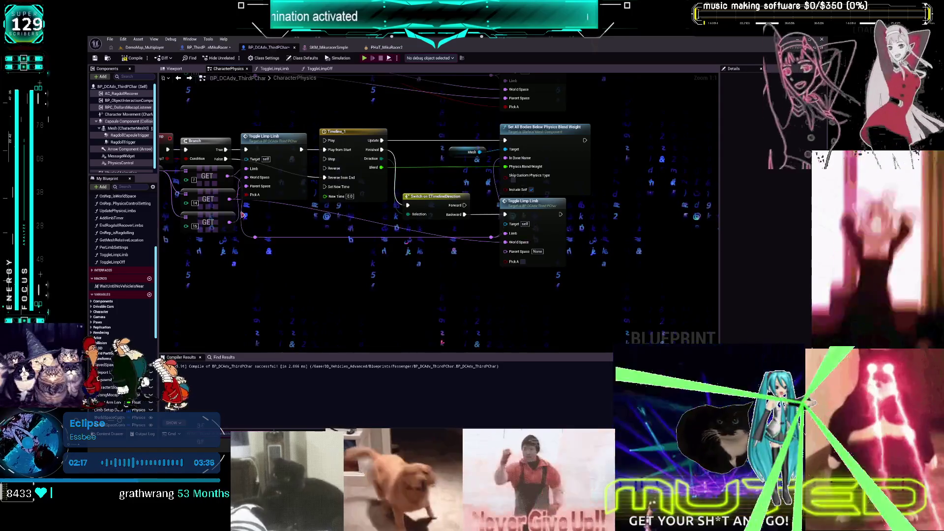
left_click_drag(325, 238, 505, 242)
left_click_drag(381, 158, 408, 214)
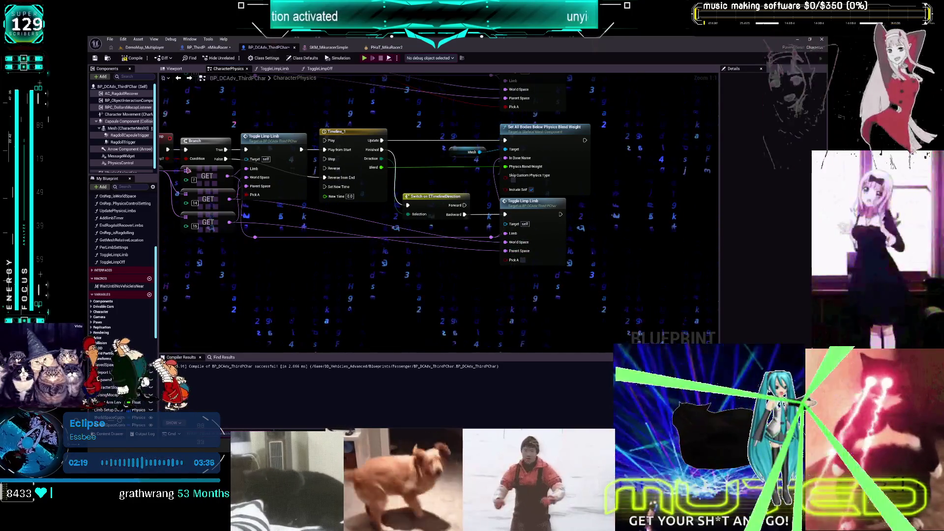
scroll(595, 161, "down", 1)
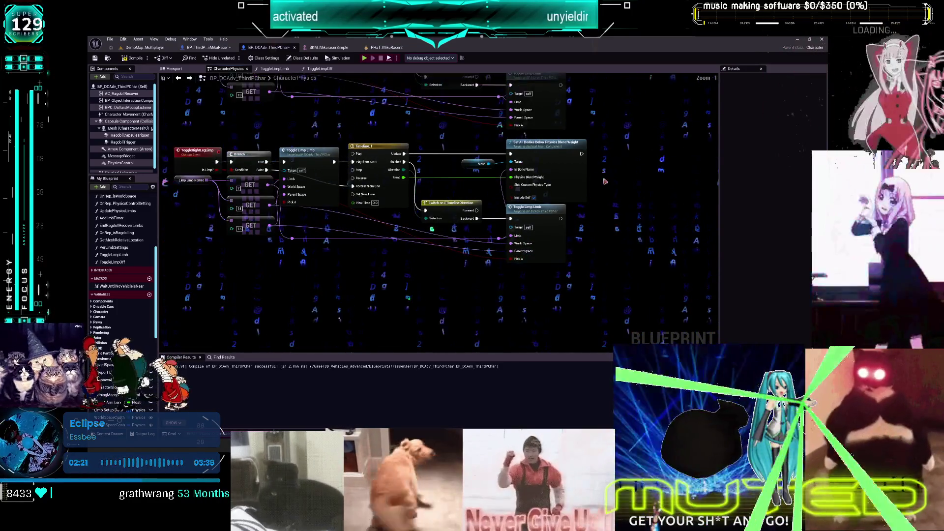
scroll(557, 223, "down", 1)
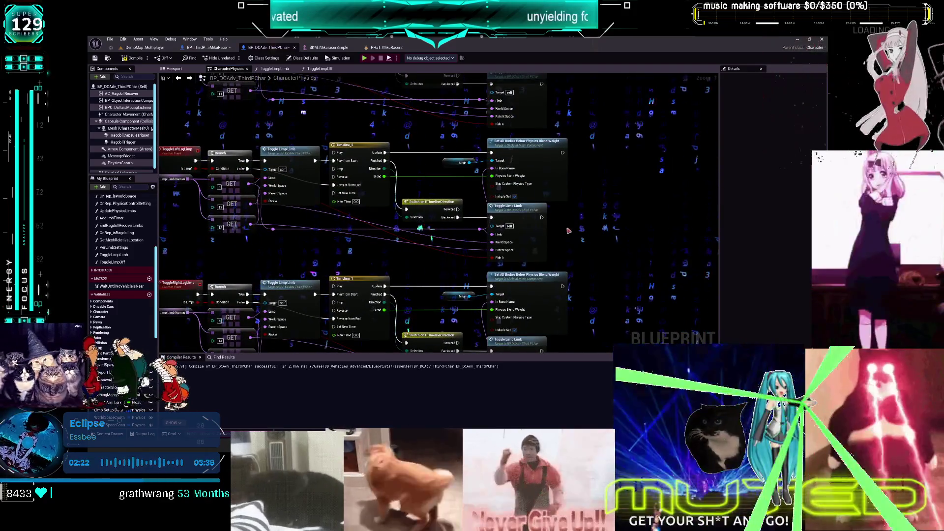
scroll(558, 224, "down", 3)
mouse_move(590, 323)
left_mouse_down()
mouse_move(424, 296)
mouse_move(594, 325)
left_mouse_up()
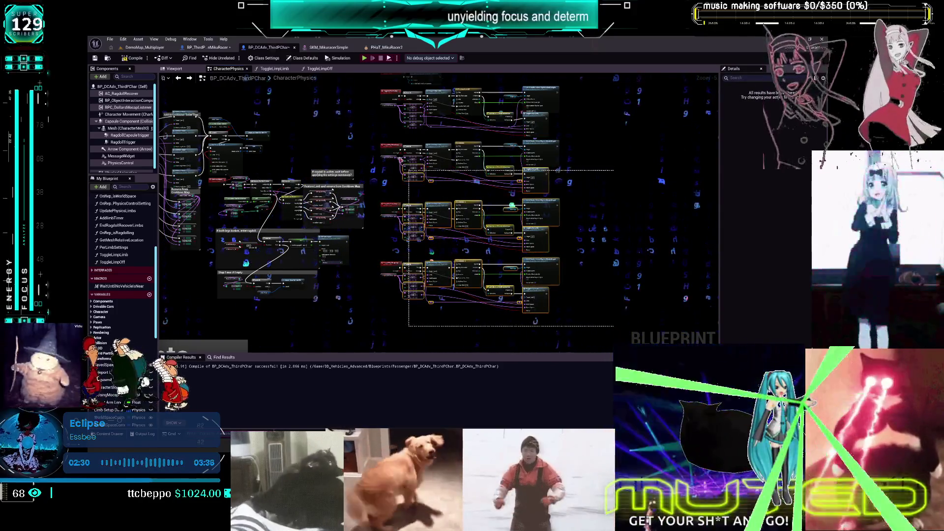
Review the upper limb and first limp-limb toggle chains in the CharacterPhysics graph
scroll(569, 210, "up", 2)
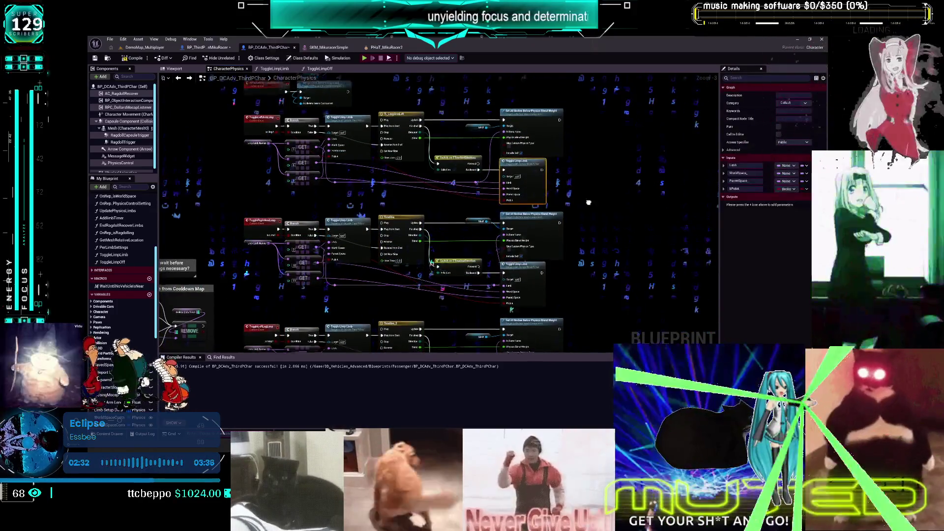
left_click_drag(500, 281, 496, 198)
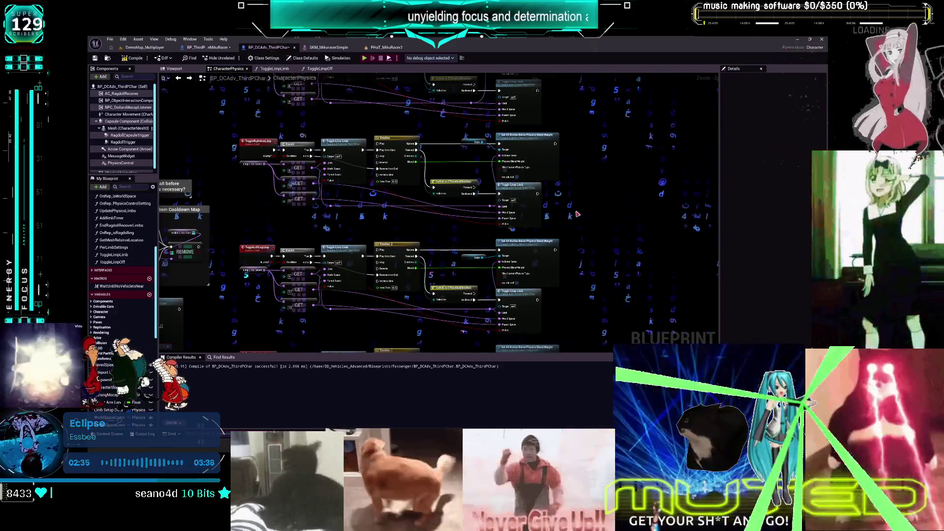
scroll(575, 208, "down", 1)
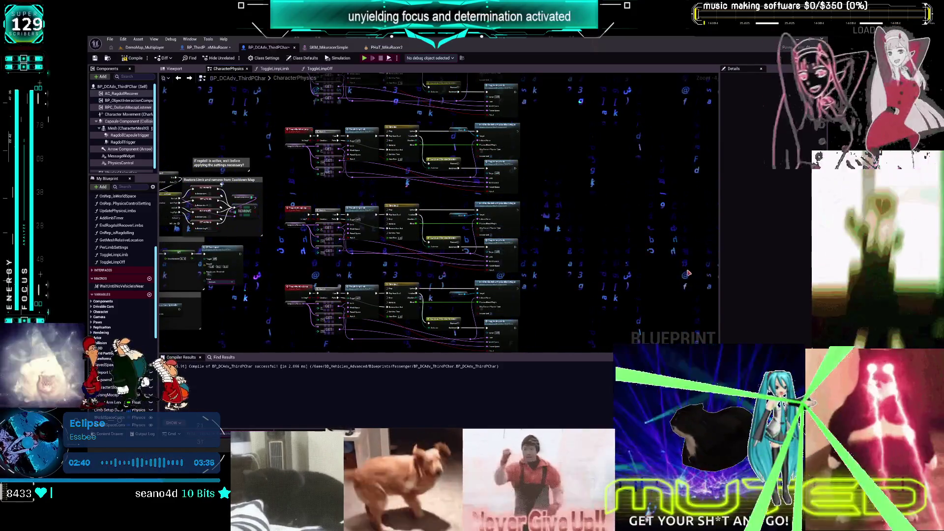
scroll(435, 313, "up", 4)
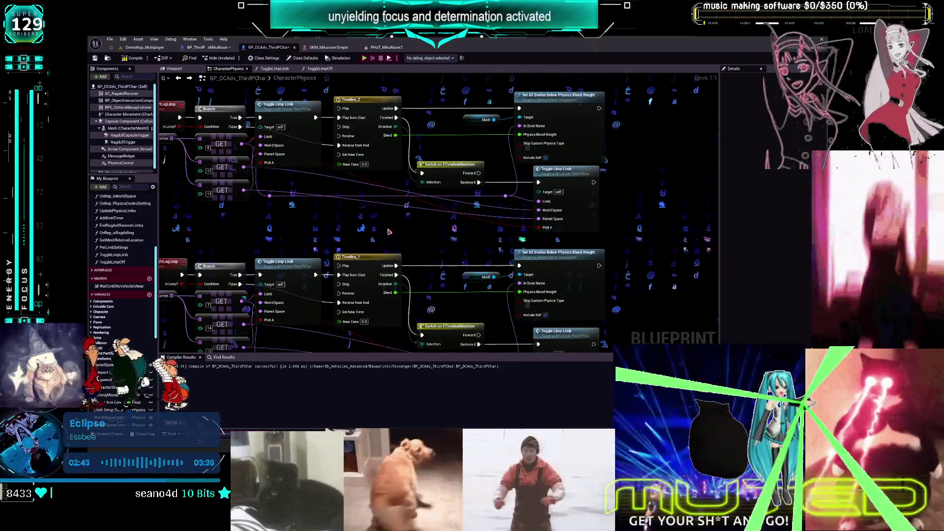
left_click_drag(388, 231, 485, 162)
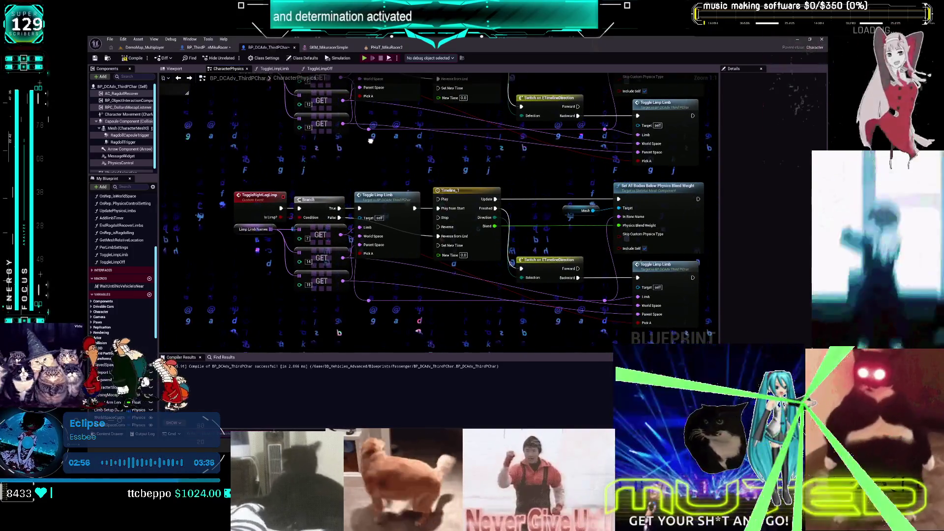
scroll(371, 141, "down", 1)
Compile and save BP_DCAdv_ThirdPChar, then bring up the BP_ThirdPersonMikuRacer blueprint
left_click(132, 58)
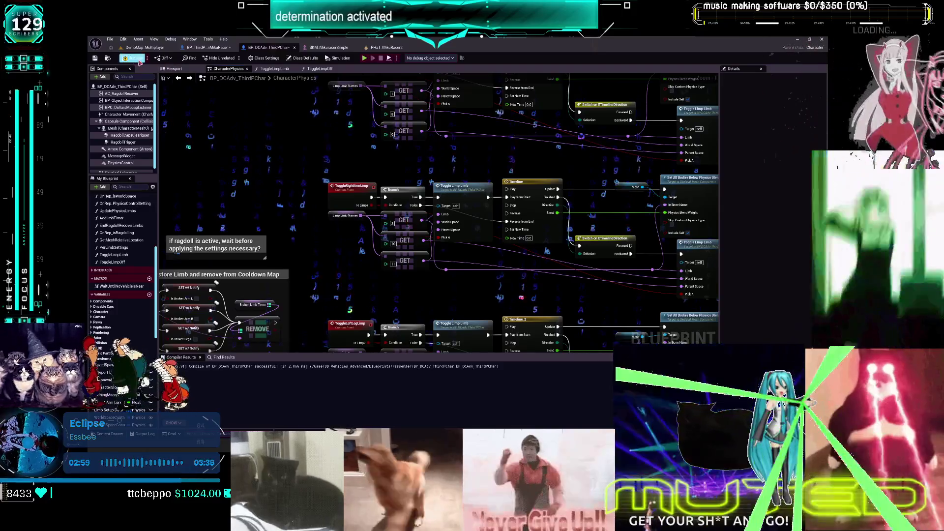
left_click(95, 58)
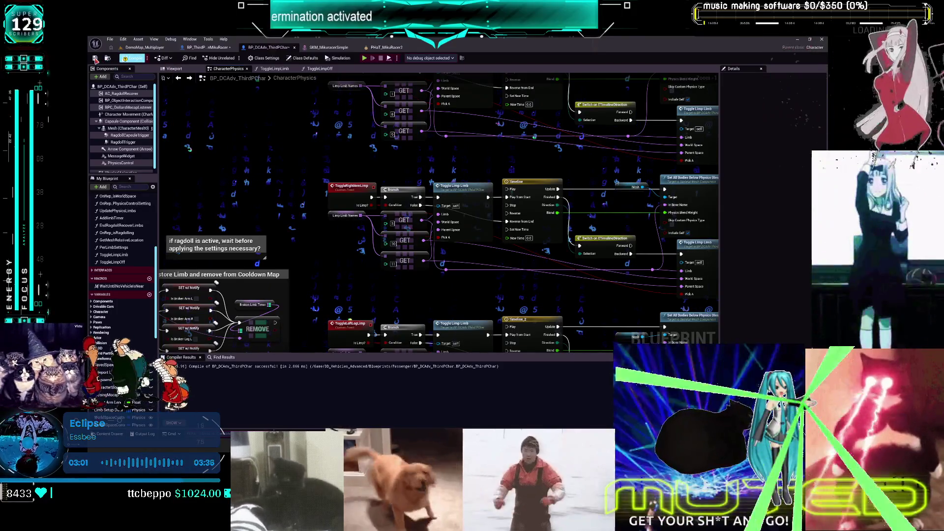
scroll(352, 156, "down", 2)
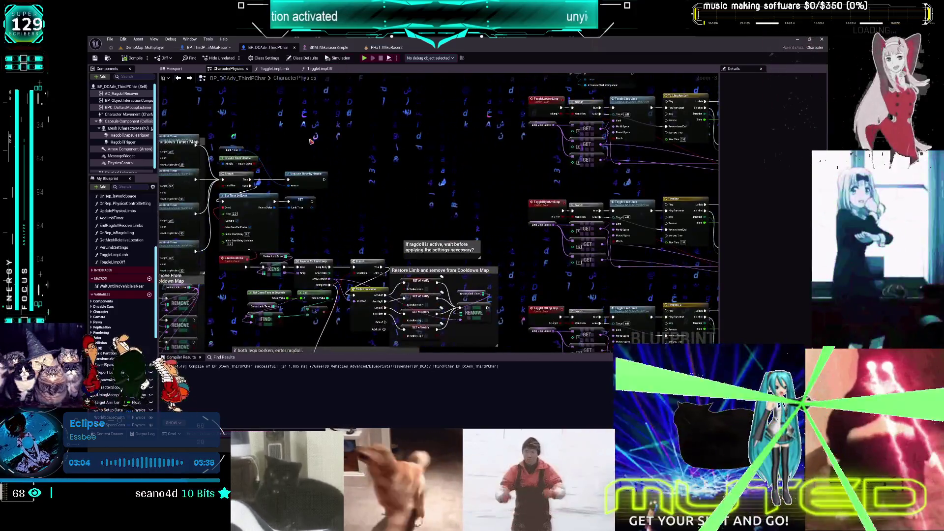
left_click_drag(310, 141, 537, 110)
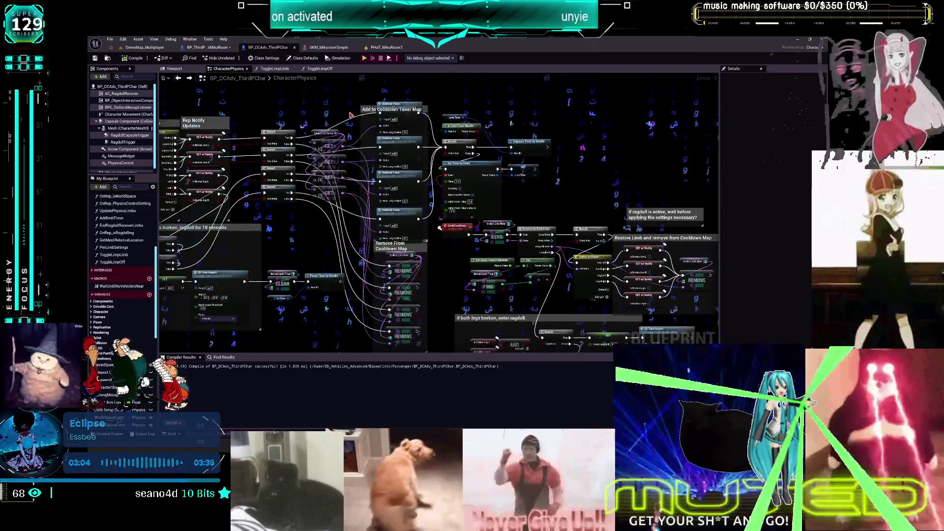
left_click_drag(163, 112, 250, 81)
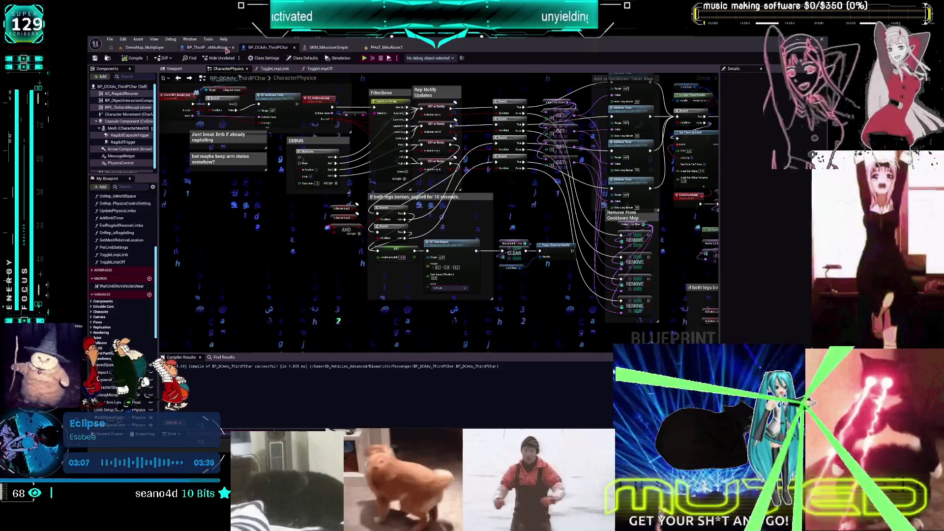
left_click(201, 48)
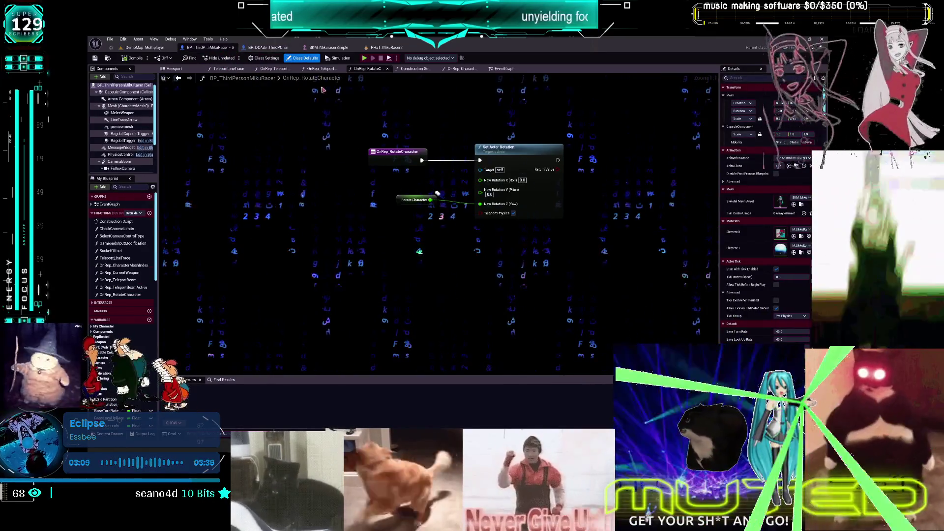
Look over the MikuRacer EventGraph's LOCATION & TELEPORTING block and other comment groups, then return to BP_DCAdv_ThirdPChar
left_click(511, 69)
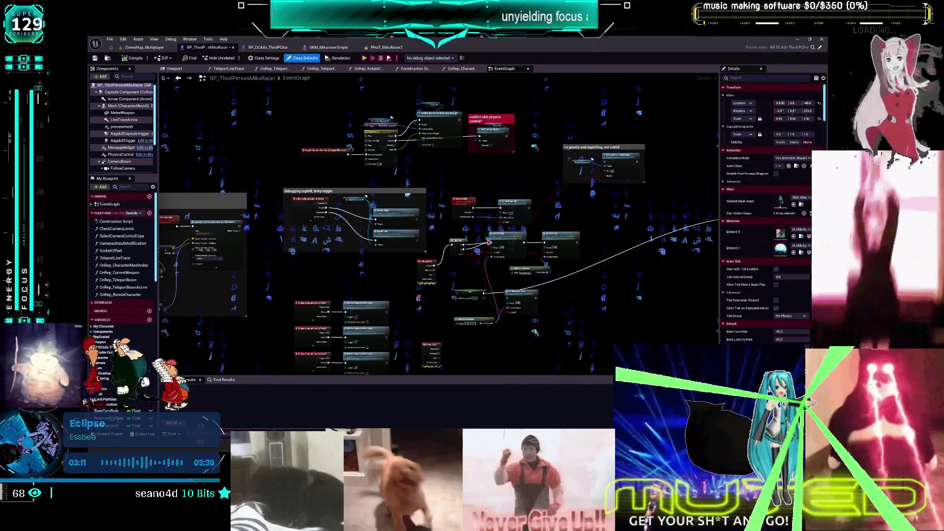
scroll(481, 352, "up", 3)
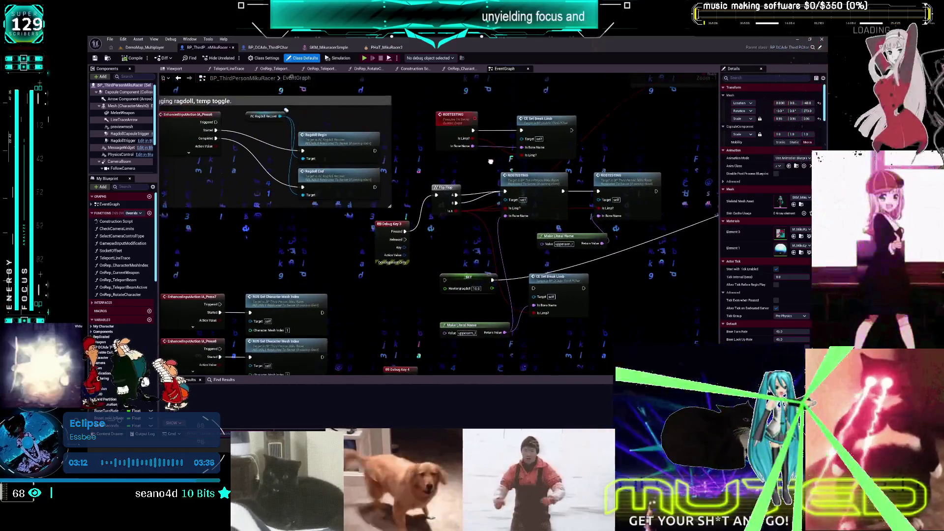
left_click_drag(490, 135, 507, 57)
scroll(455, 276, "down", 3)
mouse_move(455, 277)
left_mouse_down()
mouse_move(350, 195)
mouse_move(391, 173)
left_mouse_up()
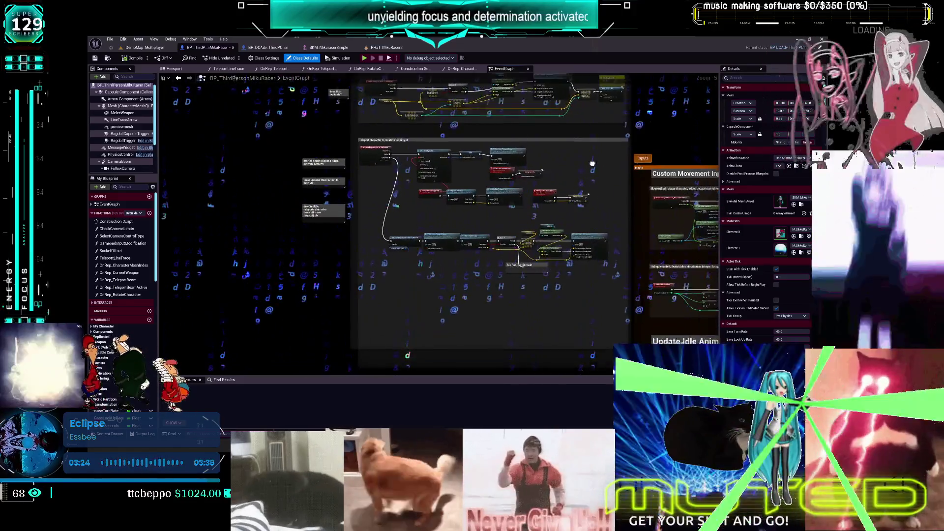
left_click_drag(592, 164, 295, 214)
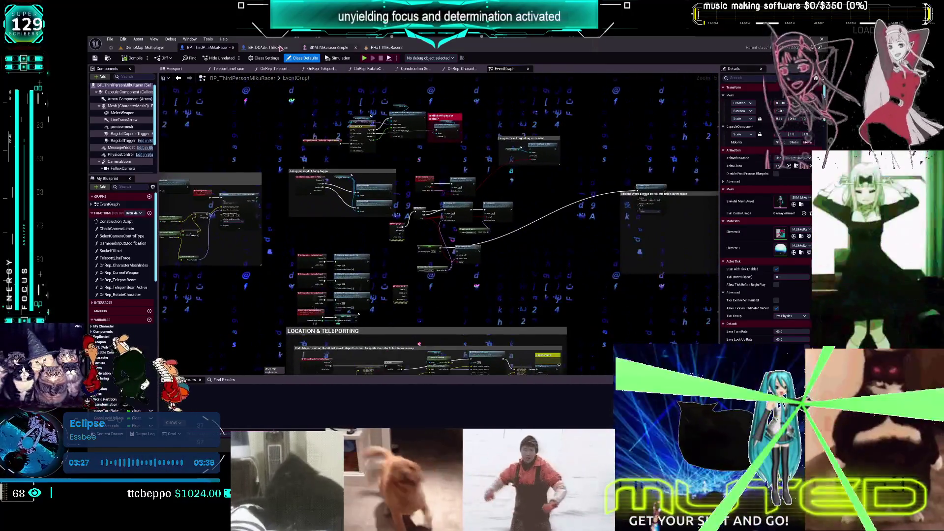
left_click(291, 47)
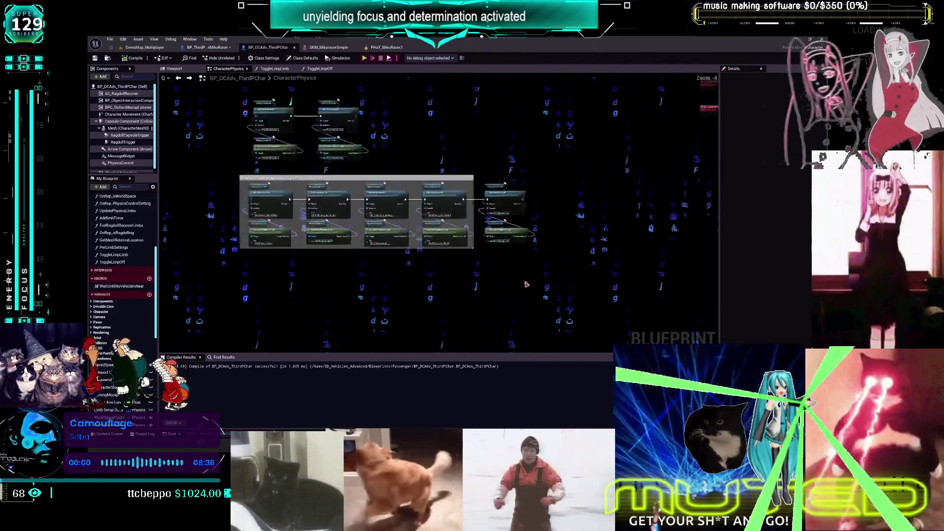
scroll(525, 284, "up", 1)
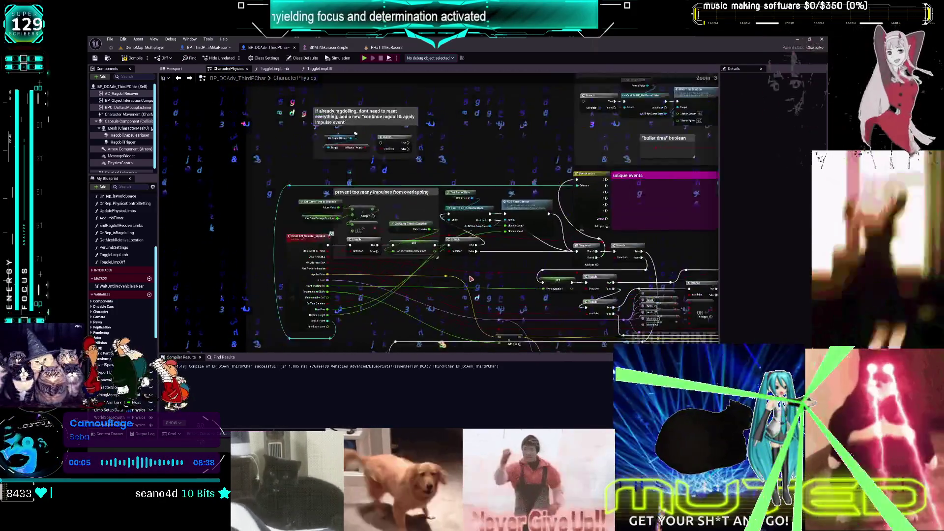
scroll(494, 206, "down", 2)
scroll(561, 225, "up", 2)
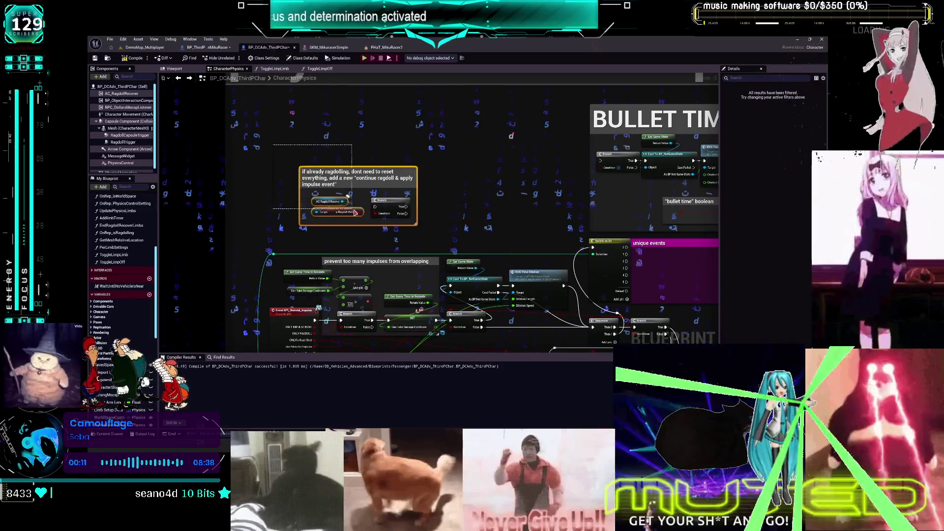
scroll(461, 229, "down", 2)
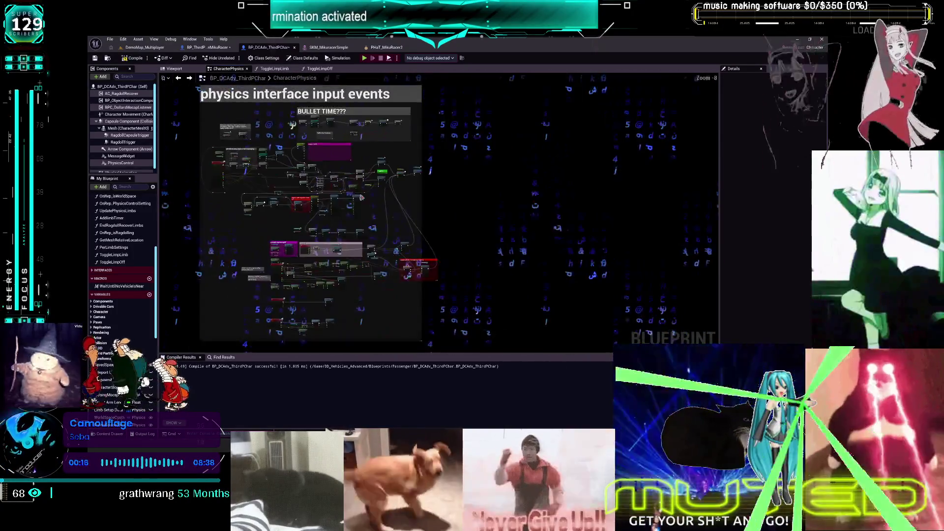
scroll(410, 251, "down", 1)
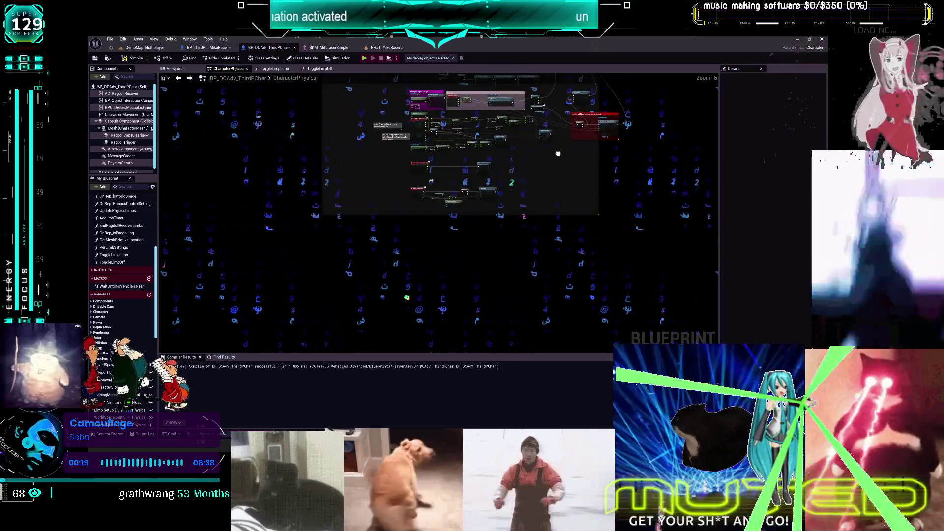
scroll(464, 181, "down", 1)
scroll(465, 181, "up", 4)
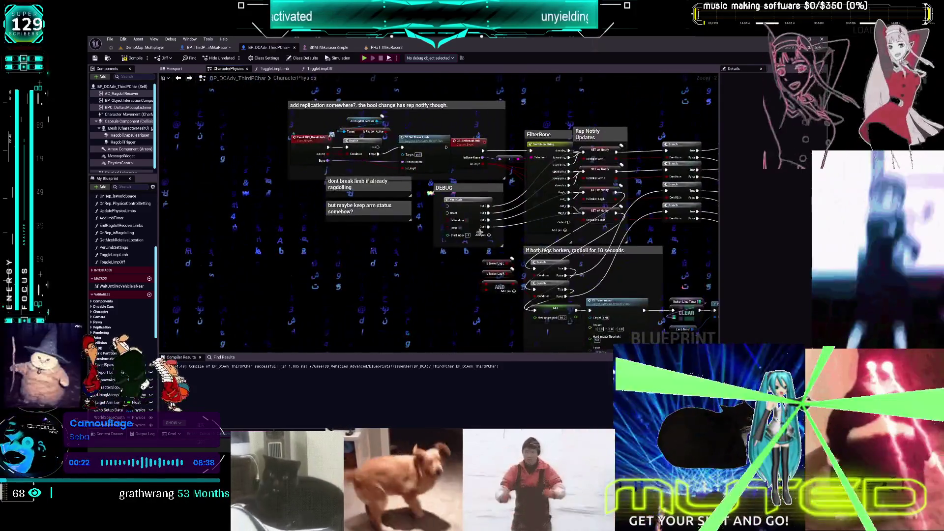
left_click_drag(479, 231, 480, 318)
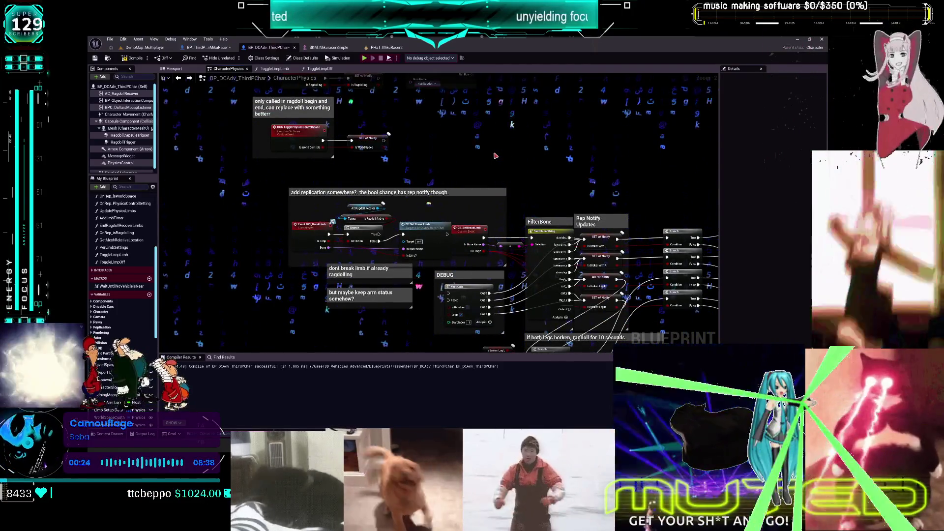
key("ctrl+shift+f")
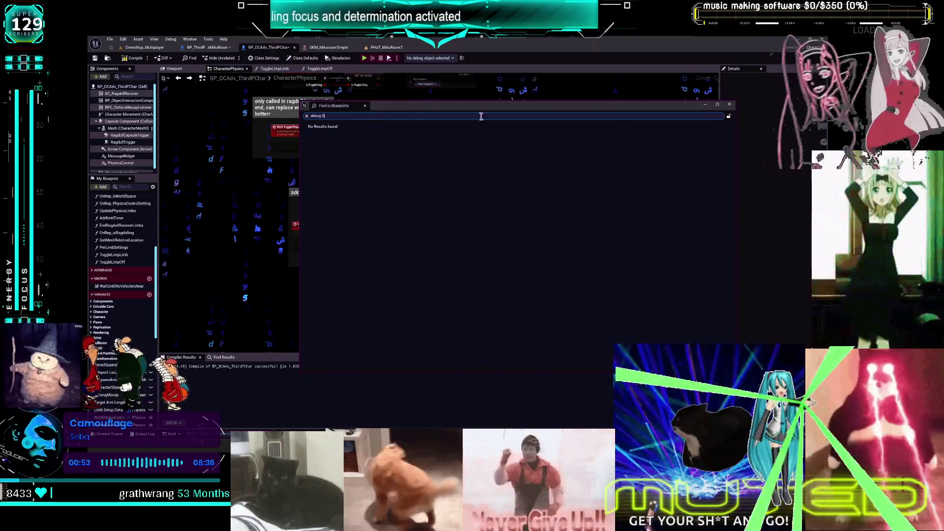
left_click(728, 104)
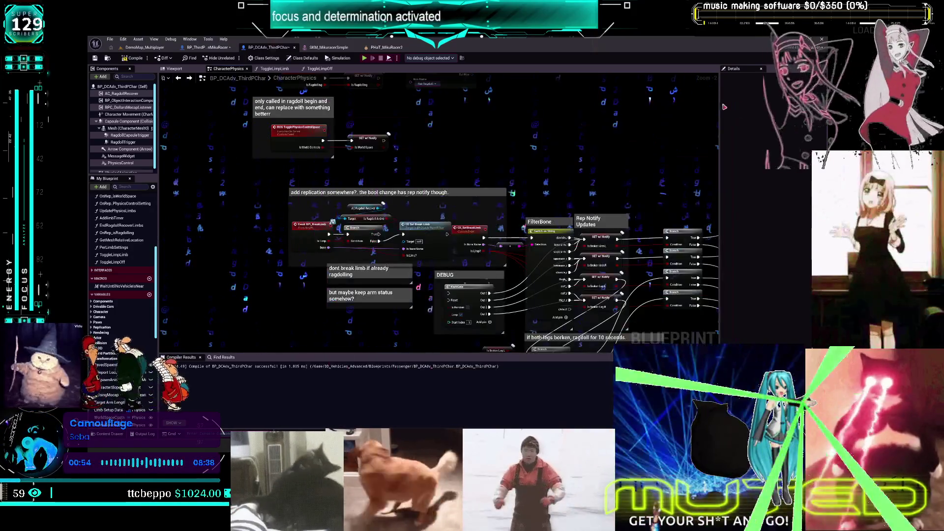
scroll(519, 123, "down", 3)
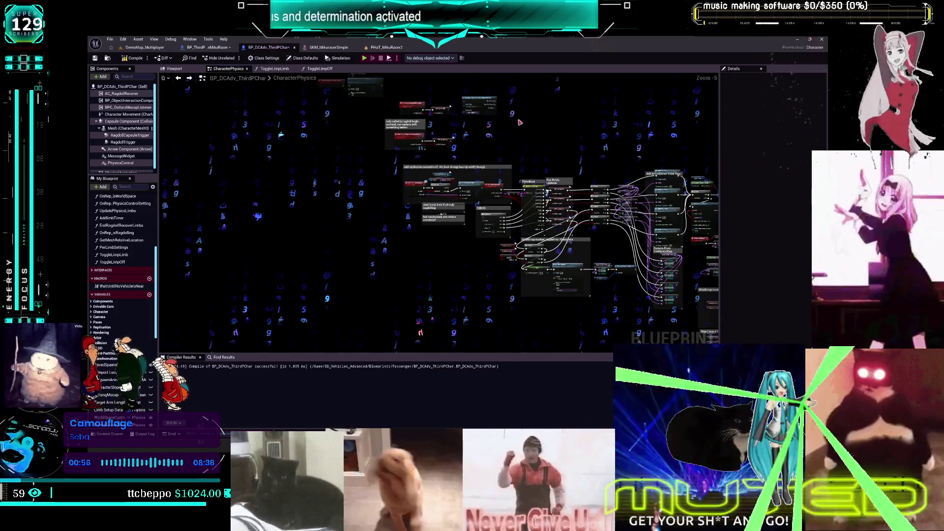
Open BP_DCAdv_ThirdPChar's EventGraph, inspect the nodes below Begin Play and the ragdoll trigger checks, then switch to MikuRacer
left_click_drag(519, 123, 590, 215)
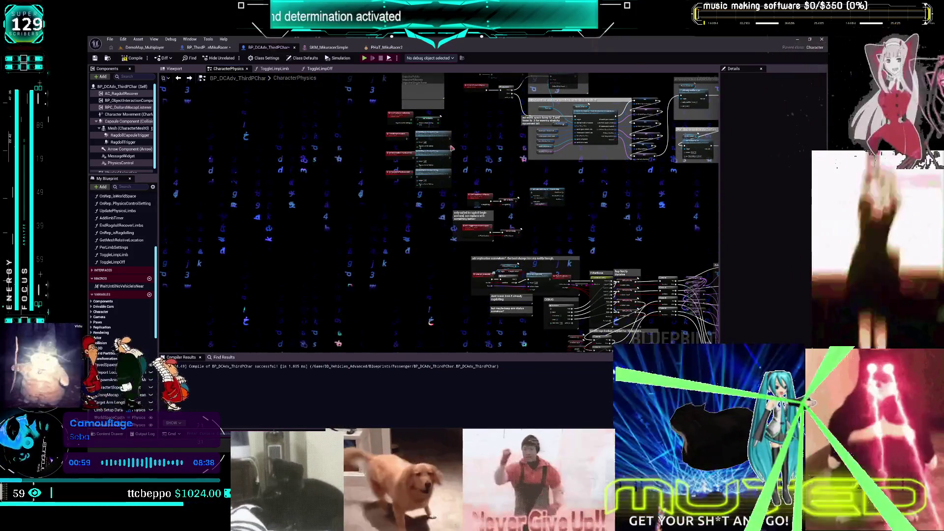
scroll(117, 209, "up", 5)
scroll(116, 209, "up", 3)
double_click(109, 204)
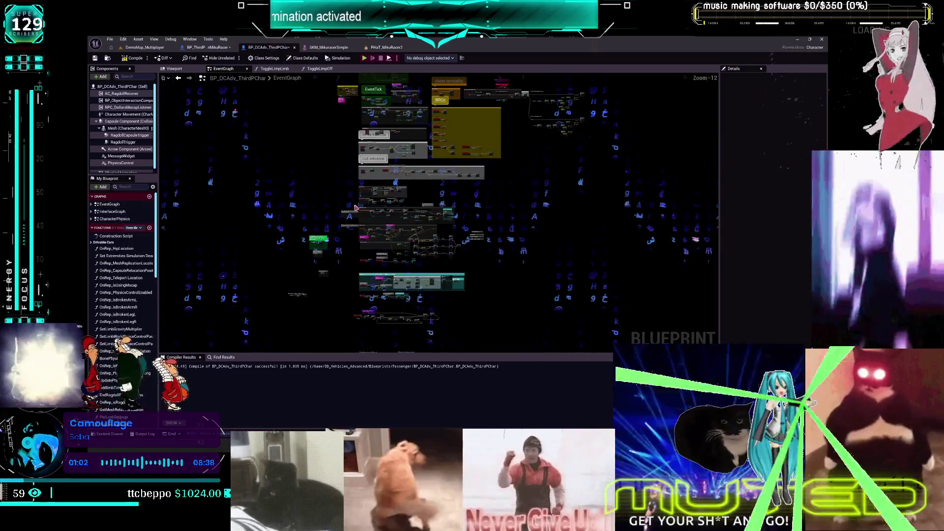
scroll(424, 293, "up", 8)
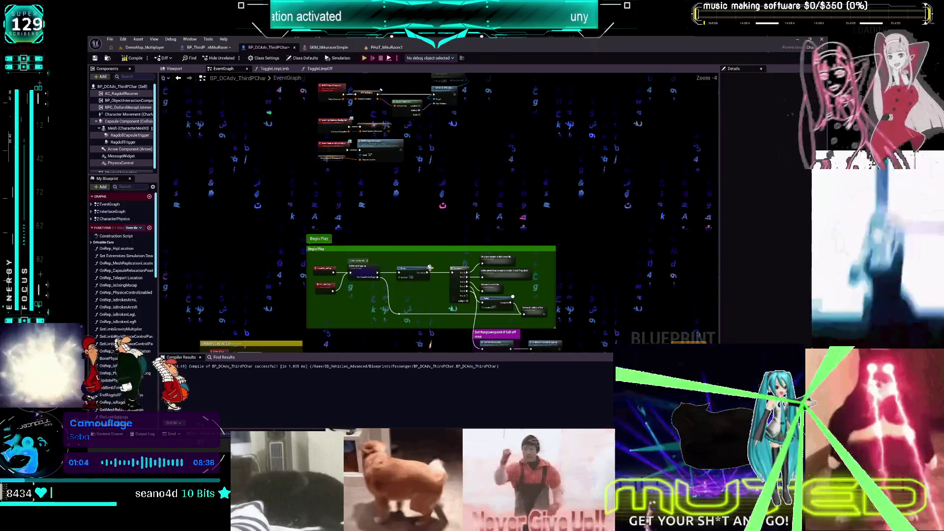
mouse_move(423, 293)
left_mouse_down()
mouse_move(456, 219)
mouse_move(436, 229)
mouse_move(442, 238)
mouse_move(408, 148)
mouse_move(583, 143)
left_mouse_up()
scroll(434, 226, "up", 1)
scroll(406, 229, "down", 1)
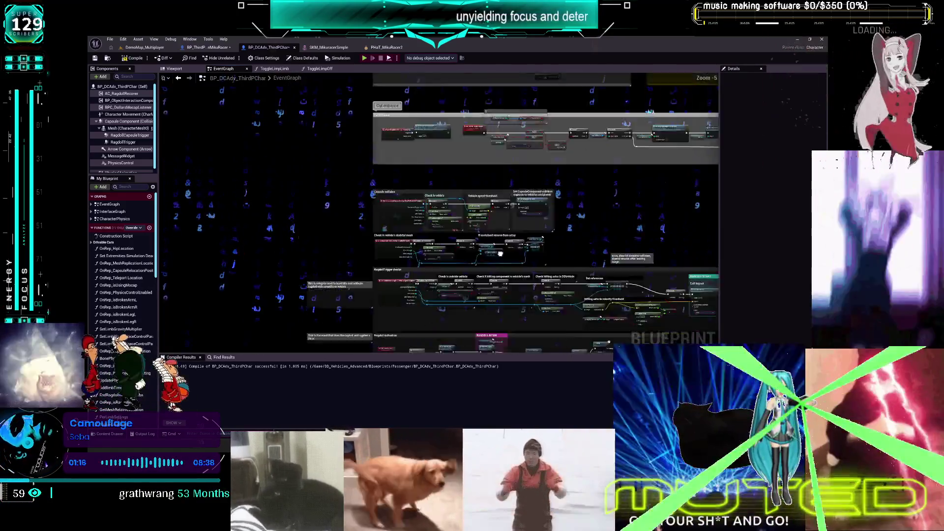
mouse_move(499, 253)
left_mouse_down()
mouse_move(498, 292)
mouse_move(493, 219)
left_mouse_up()
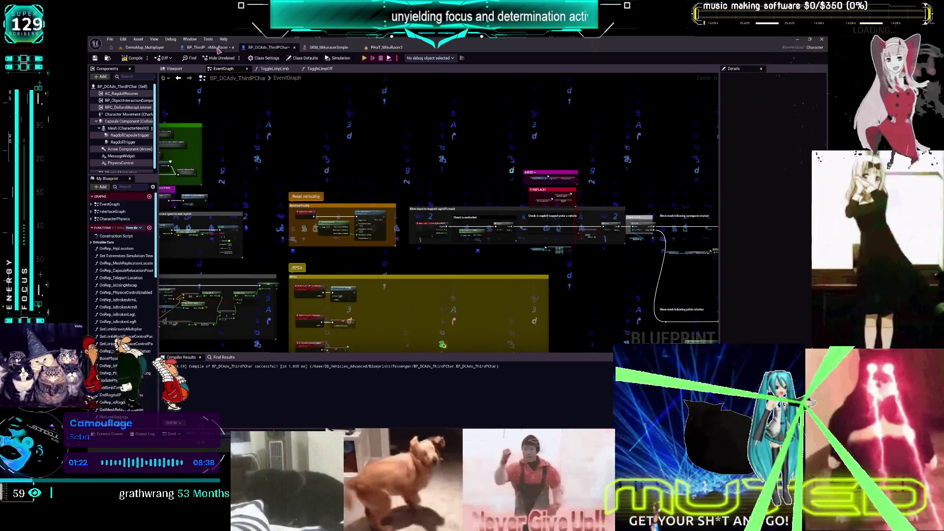
left_click(219, 48)
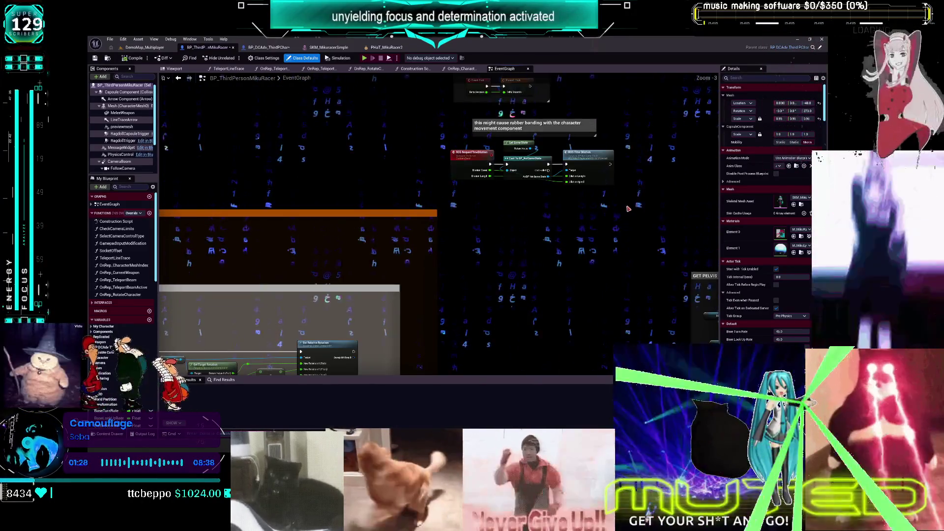
Move past the teleport nodes to the 'debugging ragdoll, temp toggle' comment and select Ragdoll Begin
scroll(628, 208, "down", 2)
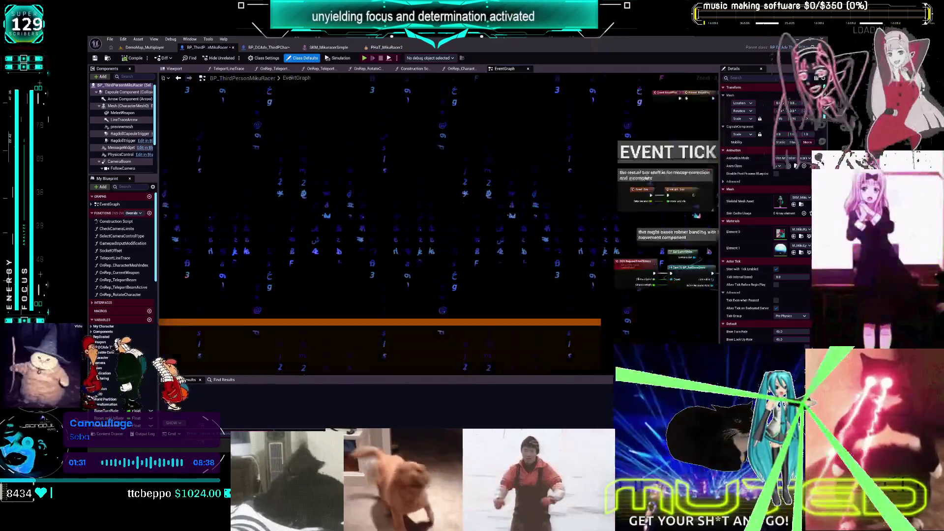
scroll(583, 199, "up", 3)
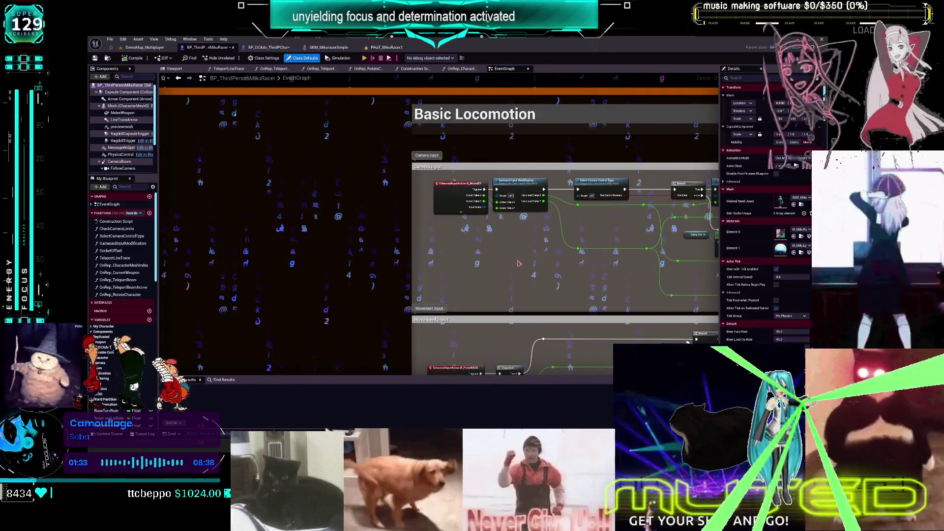
left_click_drag(518, 263, 498, 169)
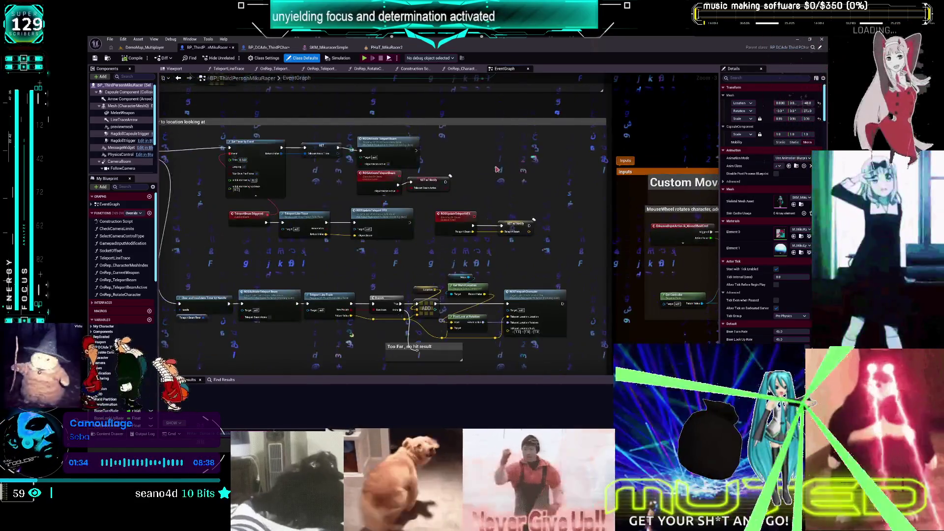
left_click_drag(325, 174, 519, 192)
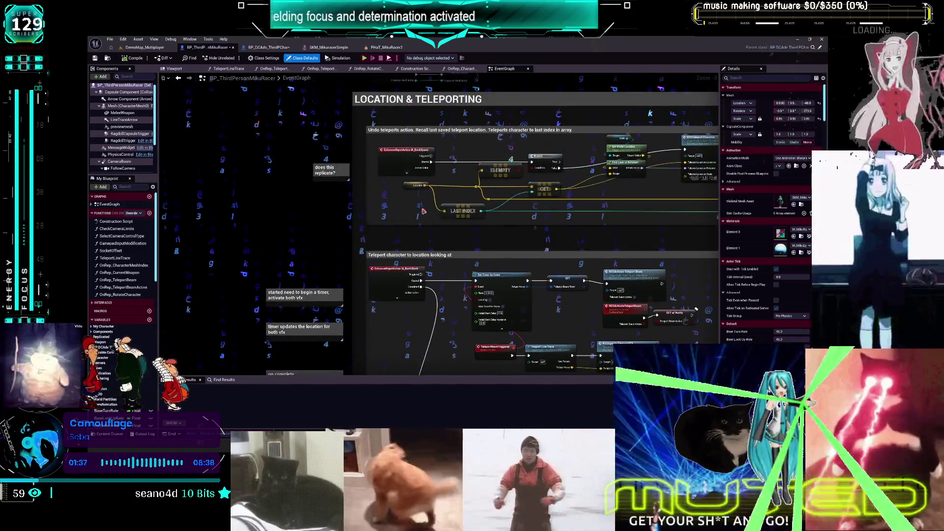
left_click_drag(424, 214, 443, 254)
left_click_drag(483, 125, 483, 274)
scroll(483, 273, "up", 1)
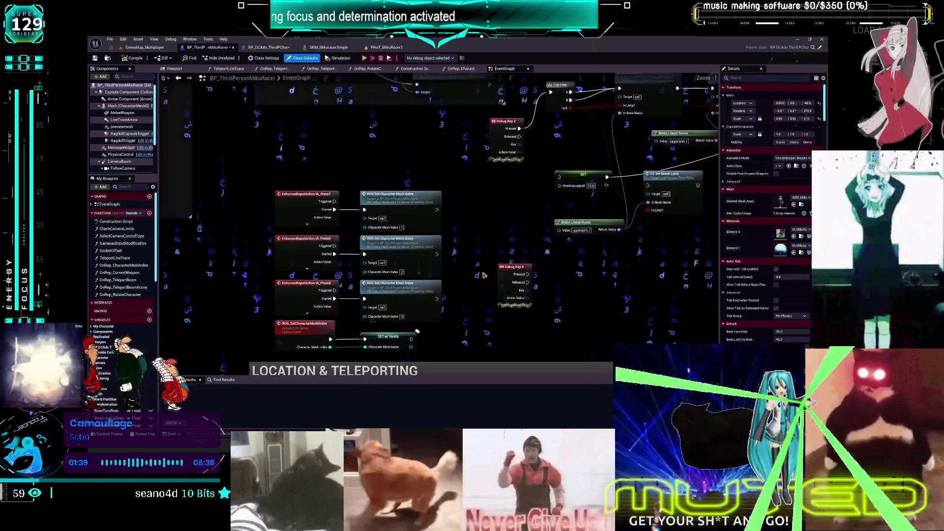
left_click_drag(497, 235, 478, 302)
scroll(477, 303, "down", 1)
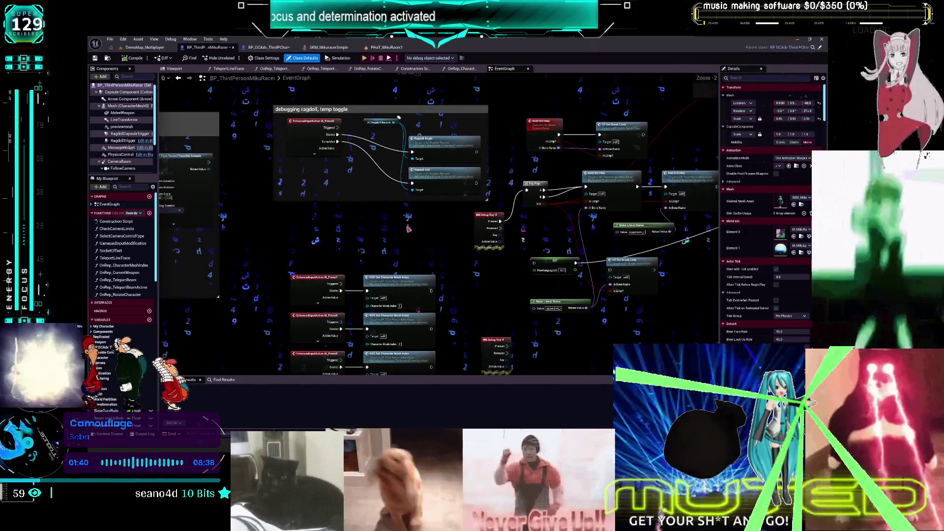
scroll(415, 236, "up", 2)
left_click(510, 210)
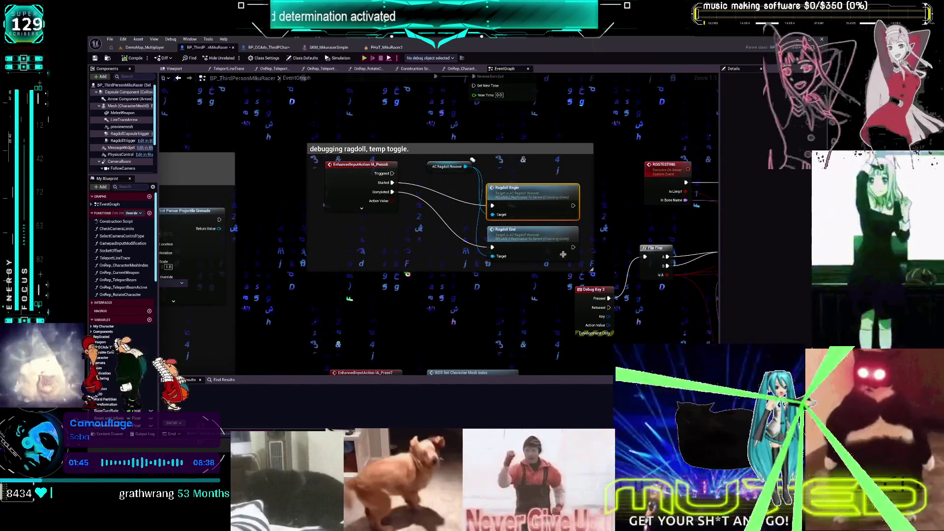
Inspect Ragdoll Begin's Do Once chain and MC RagdollBegin node in AC_RagdollRecover, then return to BP_DCAdv_ThirdPChar
double_click(551, 203)
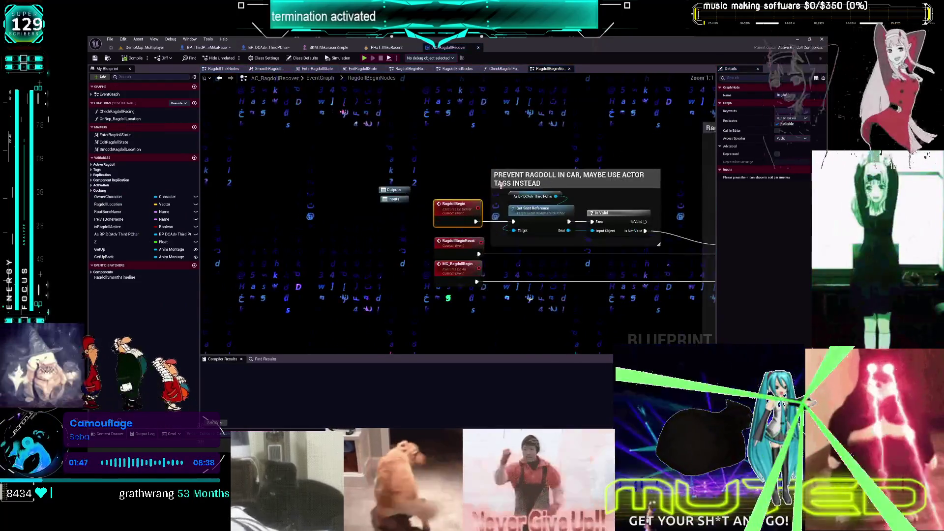
left_click_drag(500, 184, 330, 151)
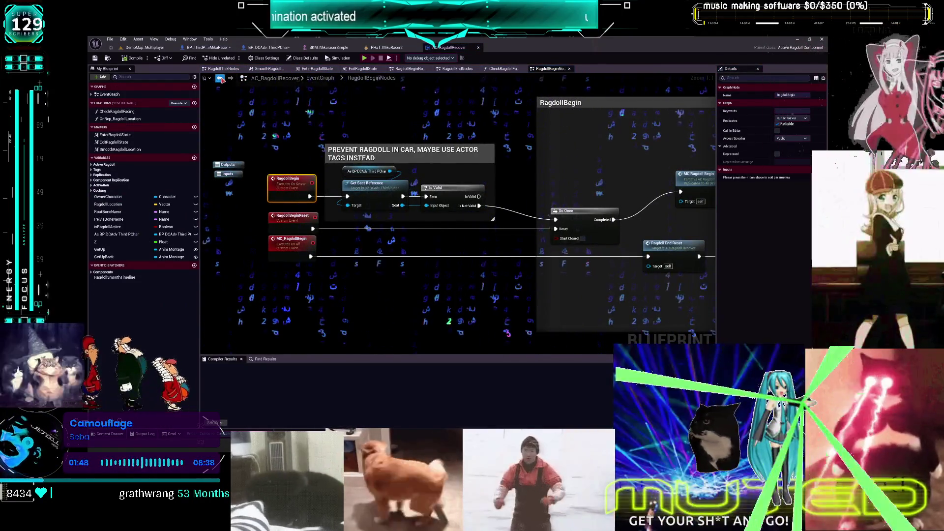
mouse_move(511, 166)
left_mouse_down()
mouse_move(423, 165)
mouse_move(569, 158)
left_mouse_up()
left_click(219, 77)
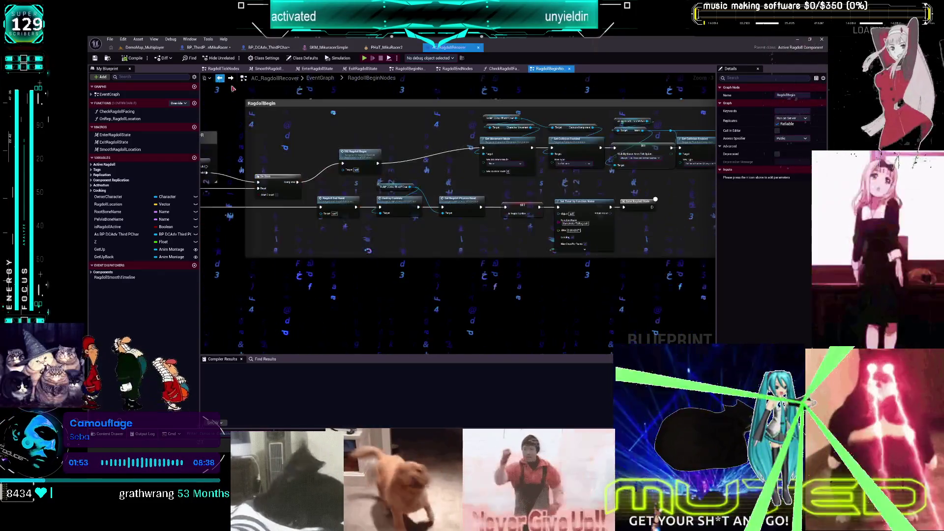
left_click(357, 158)
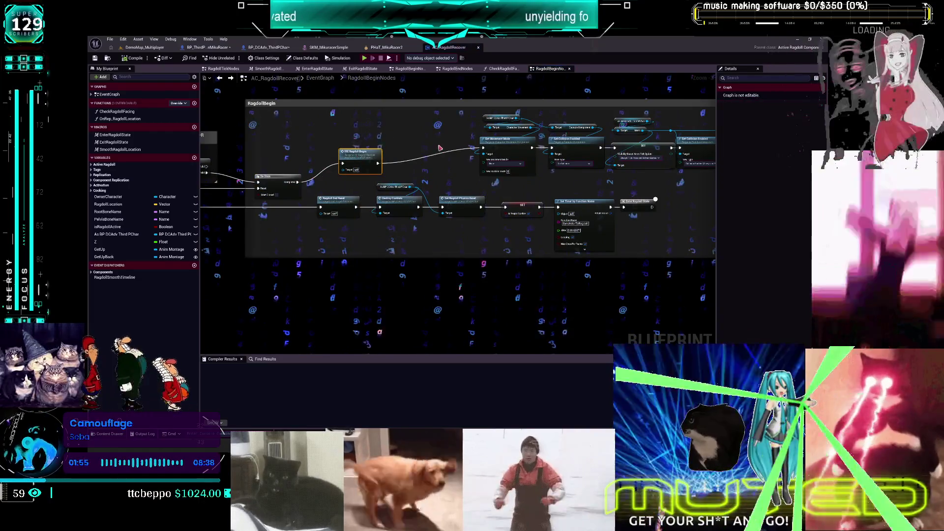
scroll(358, 158, "up", 2)
left_click_drag(515, 133, 596, 125)
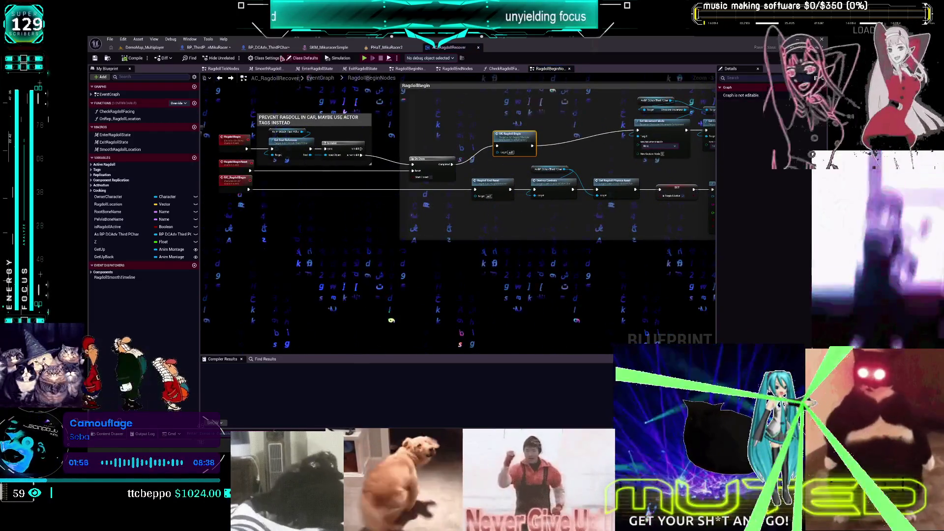
left_click(272, 49)
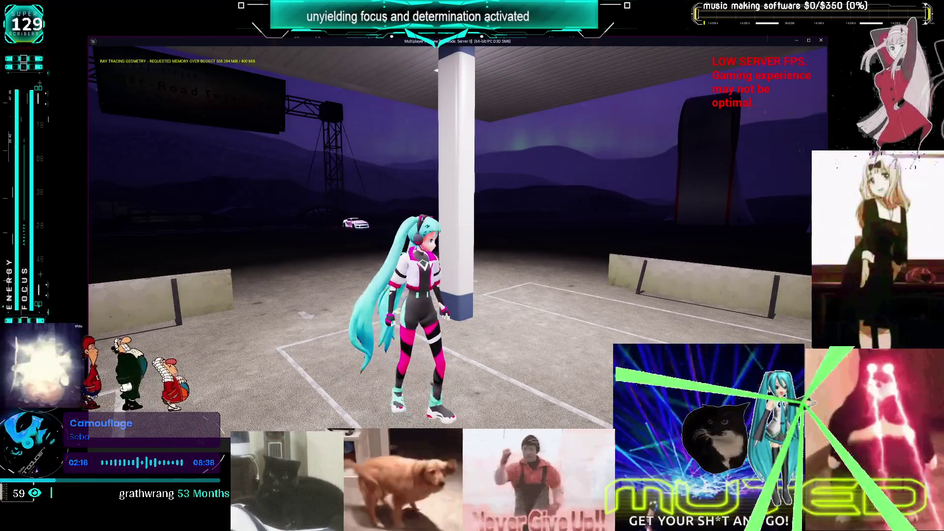
Stop the play-test and frame the ragdoll debugging nodes in BP_ThirdPersonMikuRacer's EventGraph
key("Escape")
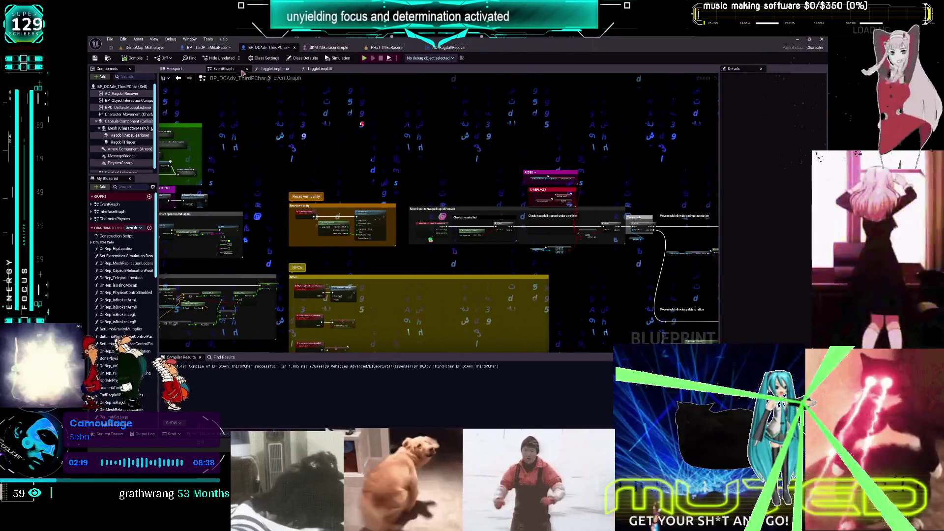
left_click(214, 49)
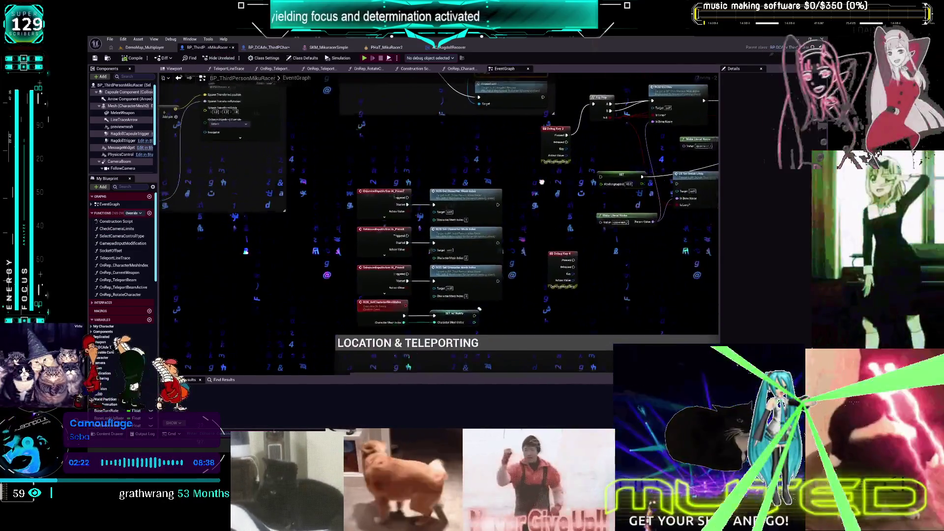
left_click_drag(541, 182, 661, 362)
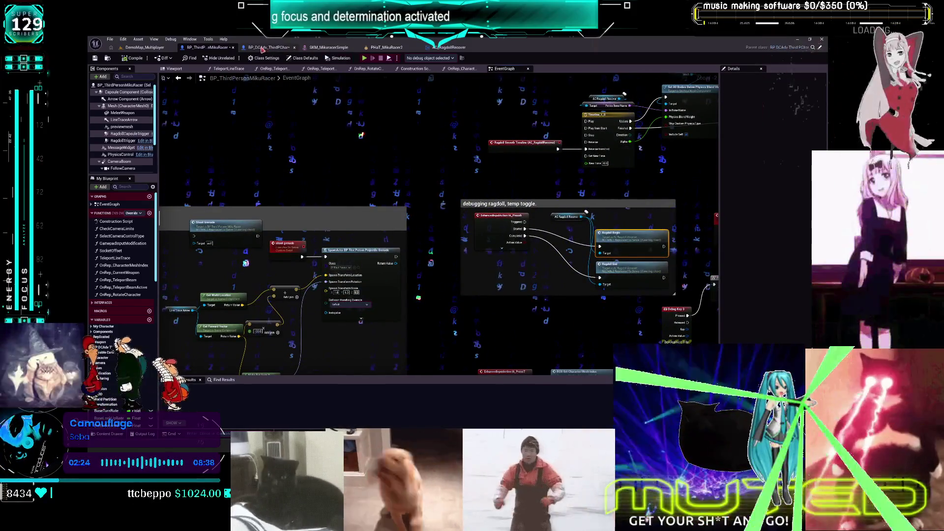
scroll(523, 163, "up", 2)
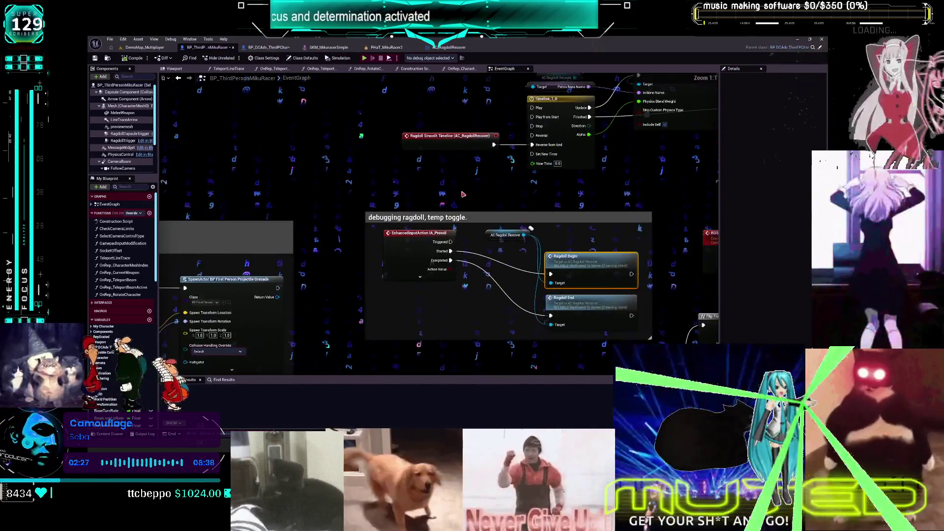
left_click_drag(430, 332, 430, 252)
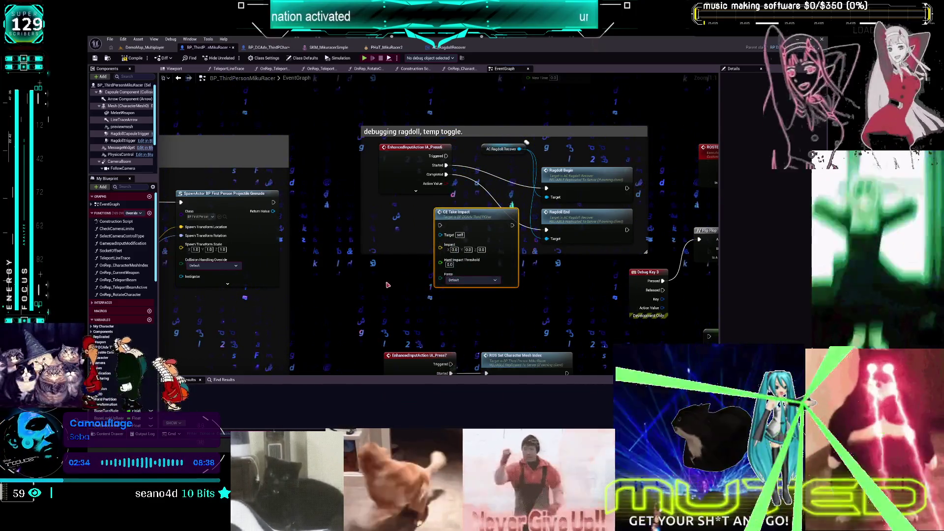
Add a SET Howlongragdoll node with value 4, run by IA_Press6, placed beside the input event
type("how long")
left_click(418, 323)
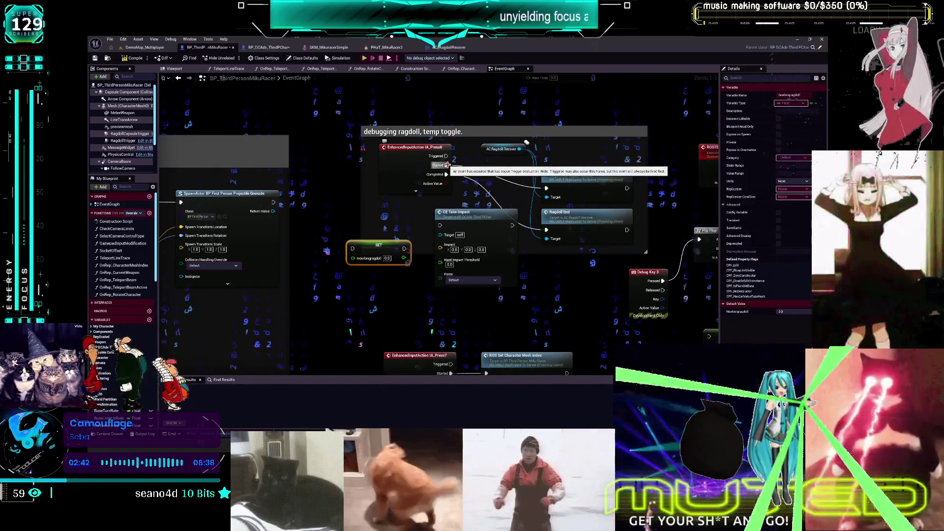
left_click_drag(446, 166, 353, 248)
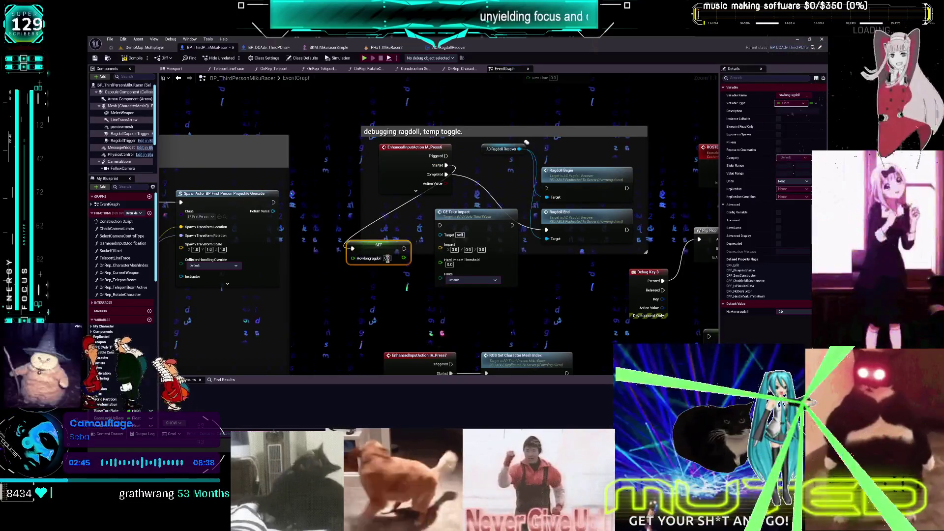
type("4")
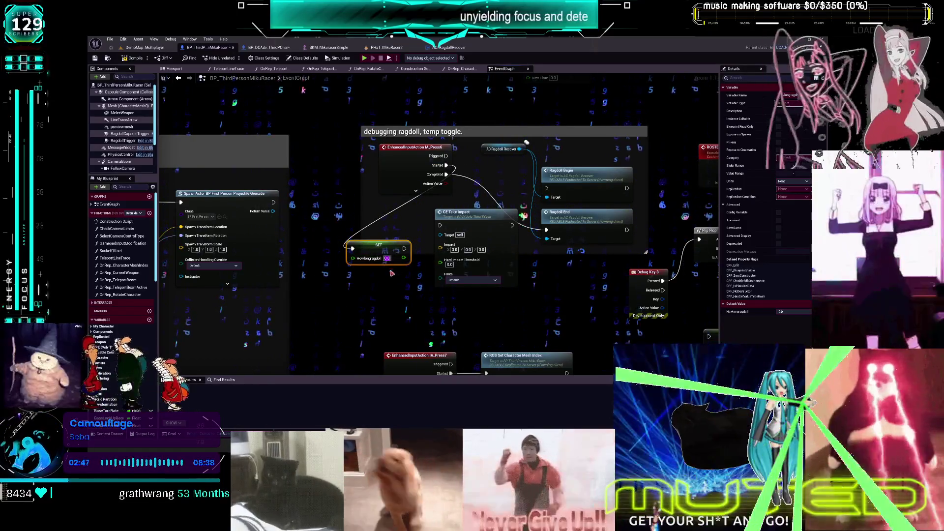
left_click_drag(446, 233, 466, 282)
left_click_drag(382, 200, 341, 195)
left_click_drag(403, 294, 457, 211)
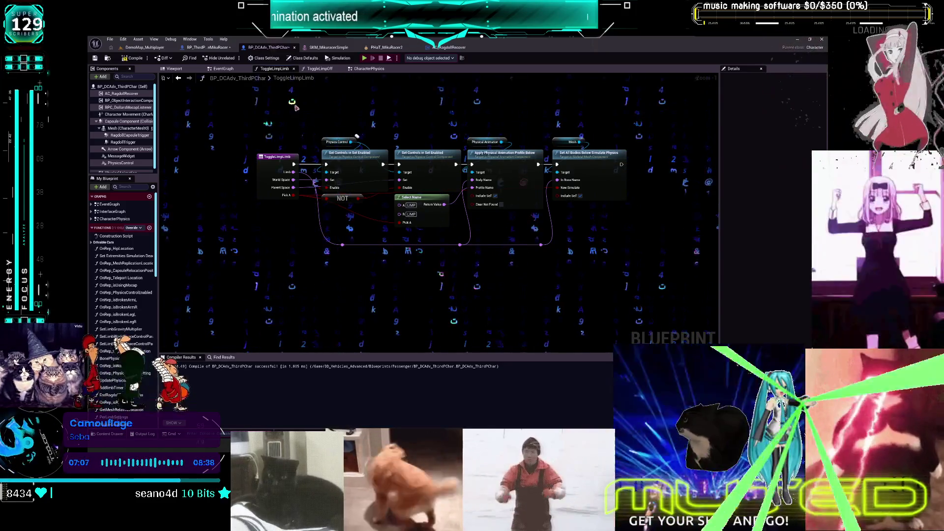
In the CharacterPhysics graph, pull a wire from Mesh and search 'set all bodies', then switch to MikuRacer
left_click(229, 70)
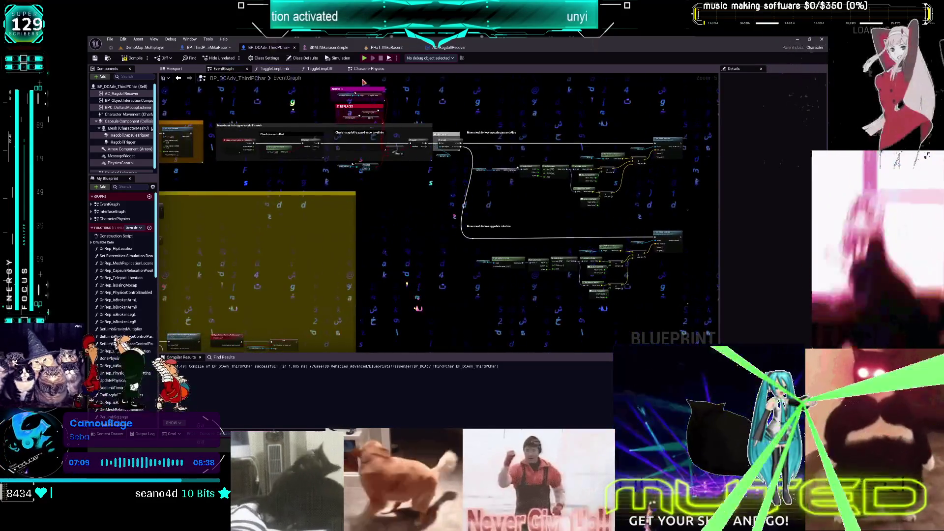
left_click(368, 69)
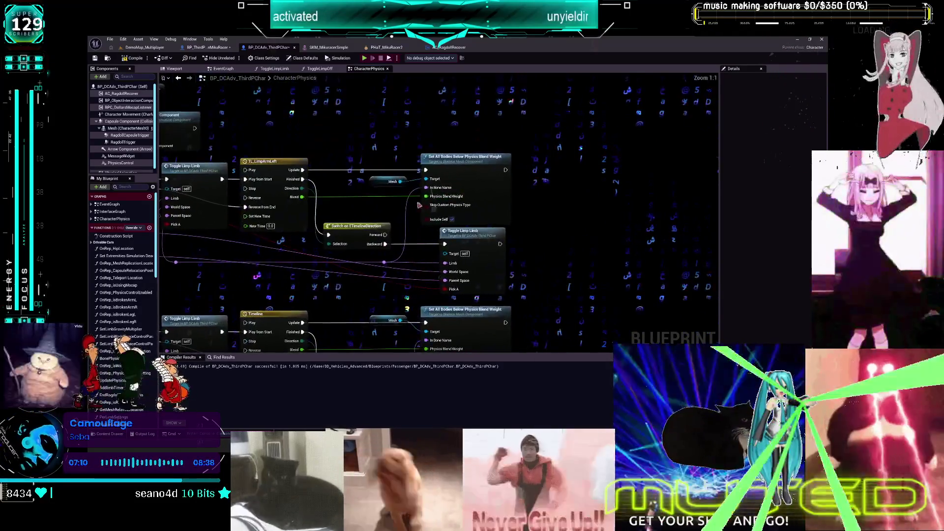
left_click(340, 183)
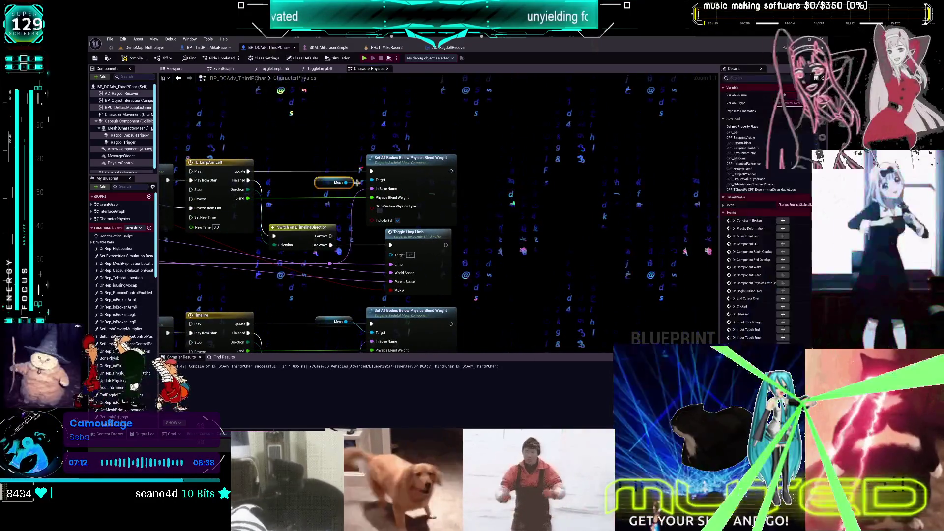
left_click_drag(517, 164, 547, 175)
type("set all bodies")
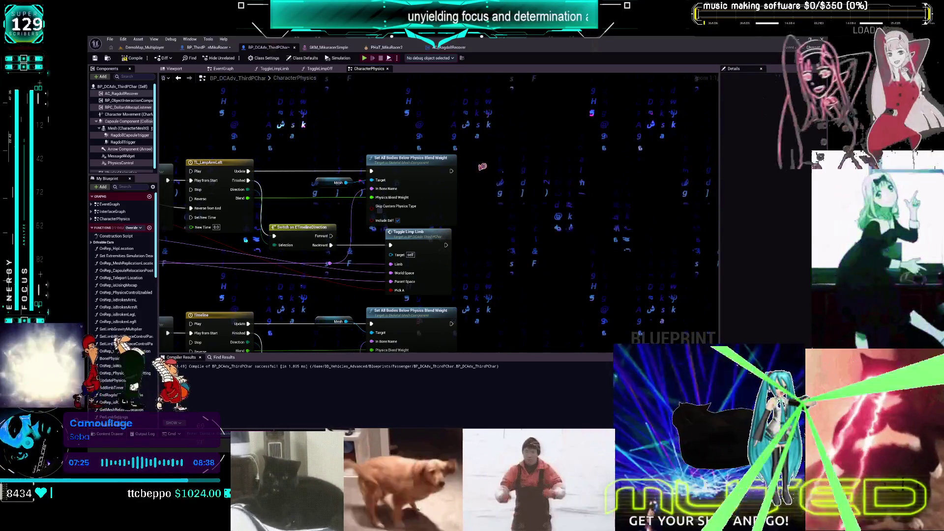
scroll(332, 106, "down", 2)
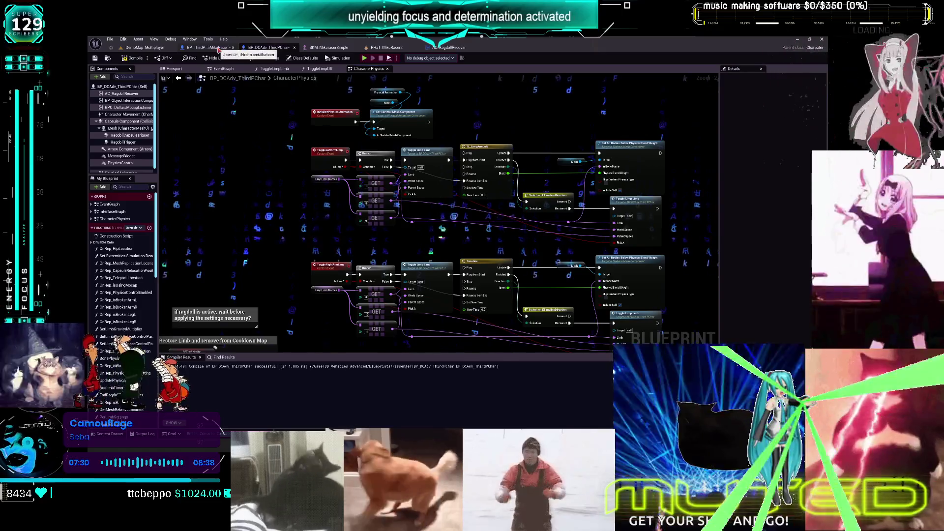
left_click(218, 49)
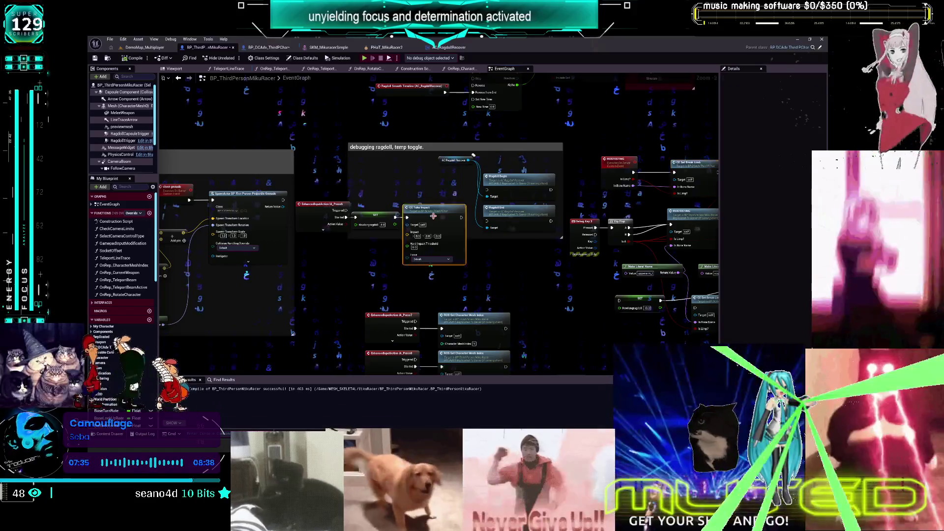
Paste the Set All Bodies Physics Blend Weight node and Mesh getter after the CE_Server_SetRagdollPhysics multicast event
left_click(266, 47)
scroll(367, 190, "up", 3)
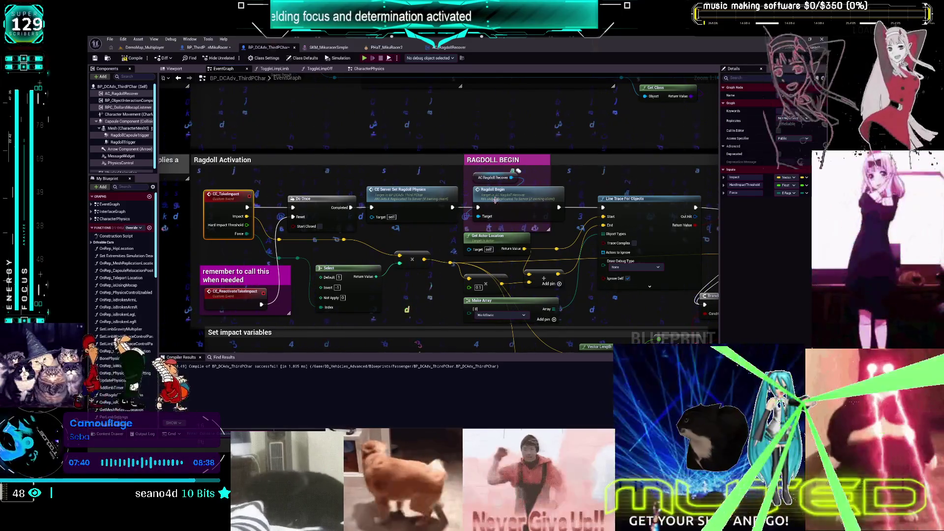
double_click(426, 199)
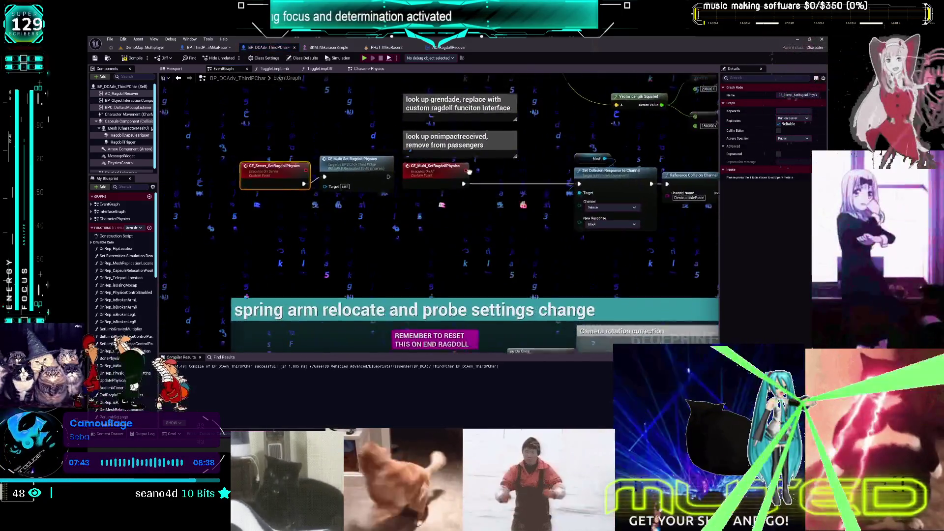
left_click(358, 213)
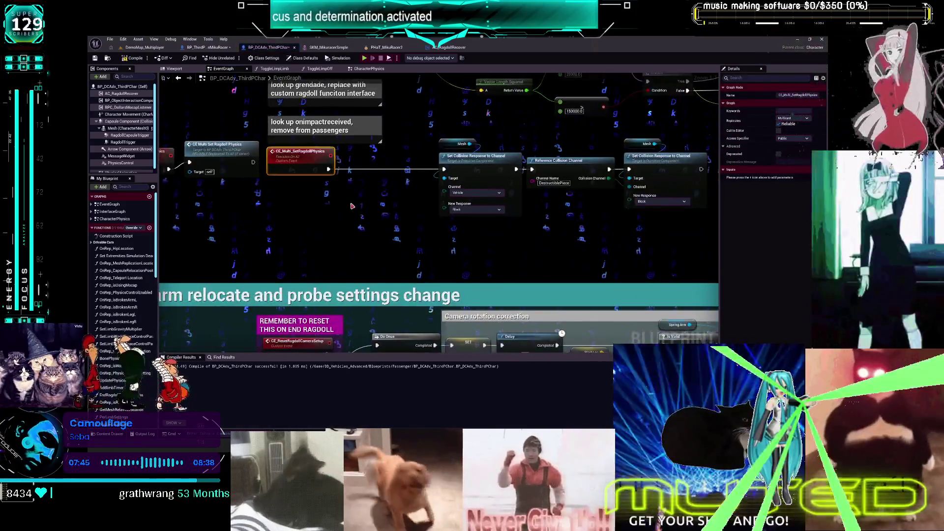
key("ctrl+v")
mouse_move(379, 208)
left_mouse_down()
mouse_move(379, 165)
mouse_move(445, 171)
left_mouse_up()
left_click(343, 199)
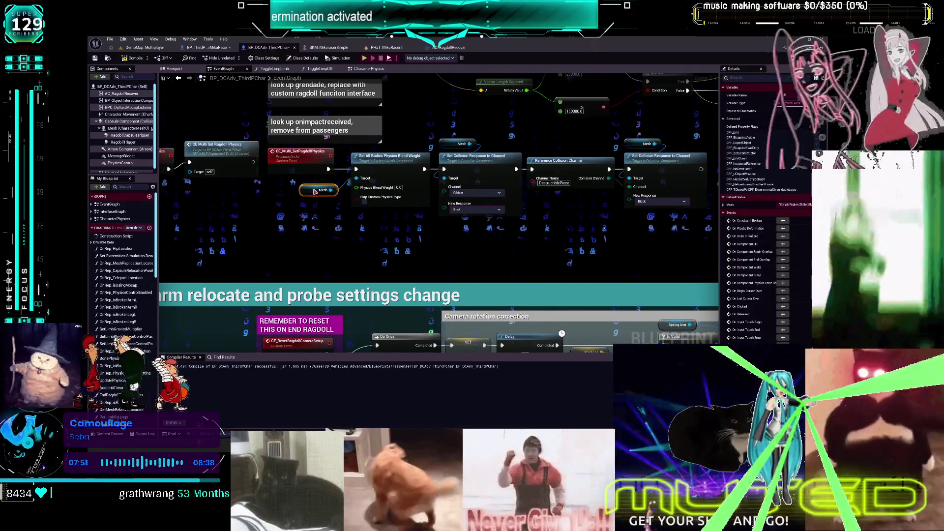
left_click_drag(343, 199, 314, 190)
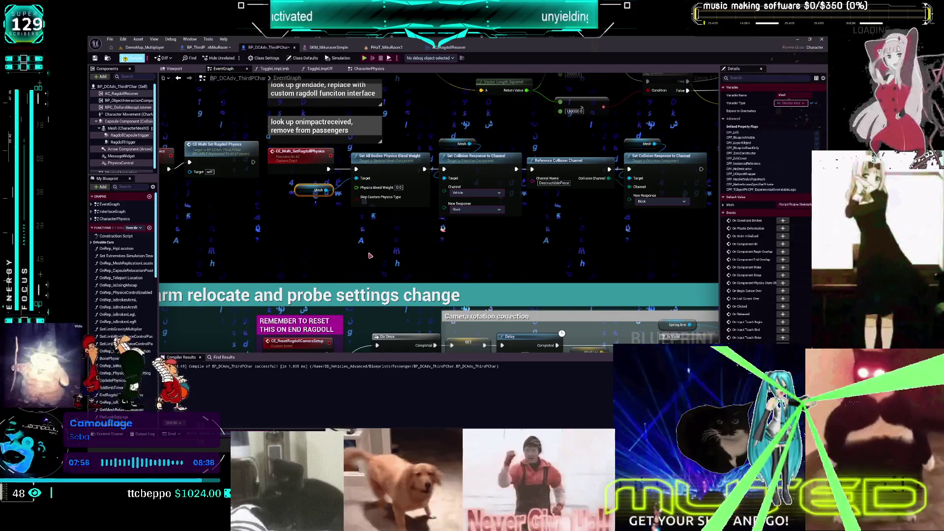
Compile BP_DCAdv_ThirdPChar with F7 and launch the multiplayer preview
key("F7")
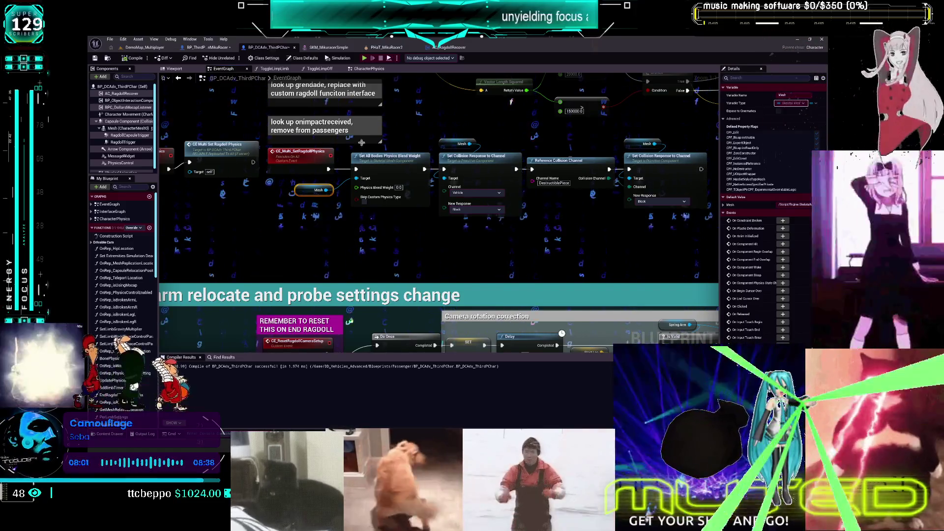
scroll(373, 143, "down", 2)
left_click_drag(373, 143, 389, 186)
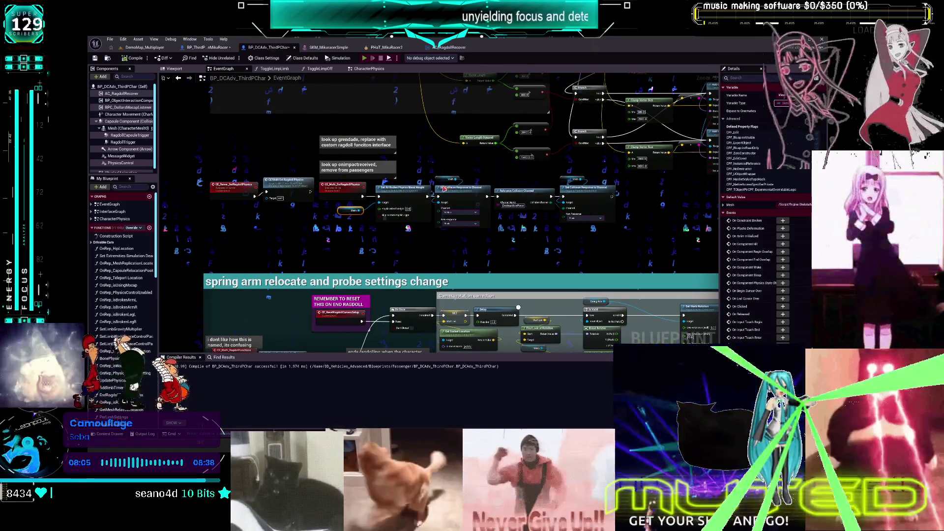
key("alt+p")
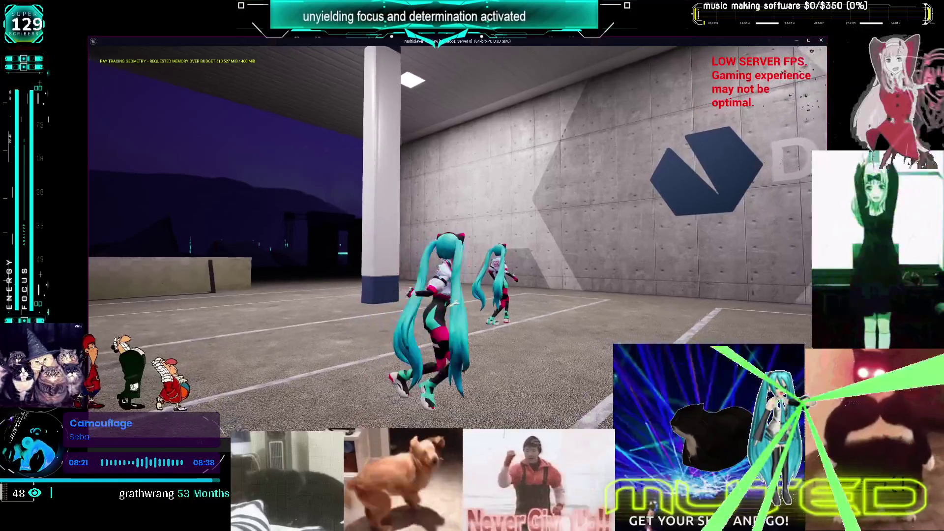
Make the character jump in the multiplayer preview, then stop the play session
key("space")
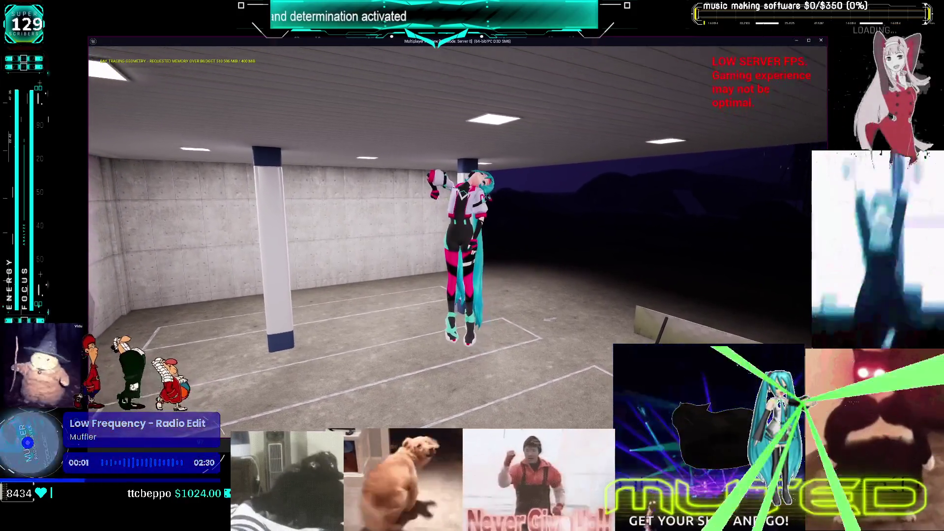
key("Escape")
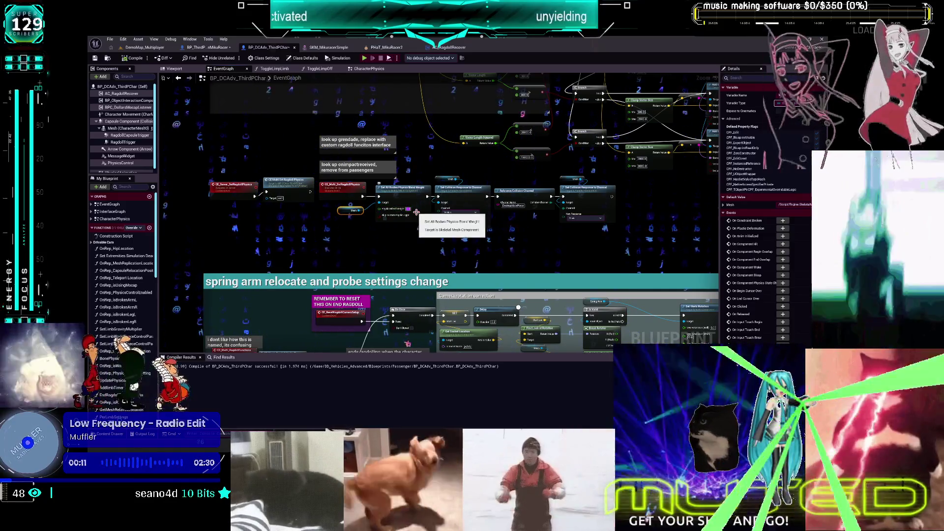
Recompile BP_DCAdv_ThirdPChar and start a new multiplayer preview session with Alt+P
left_click(132, 58)
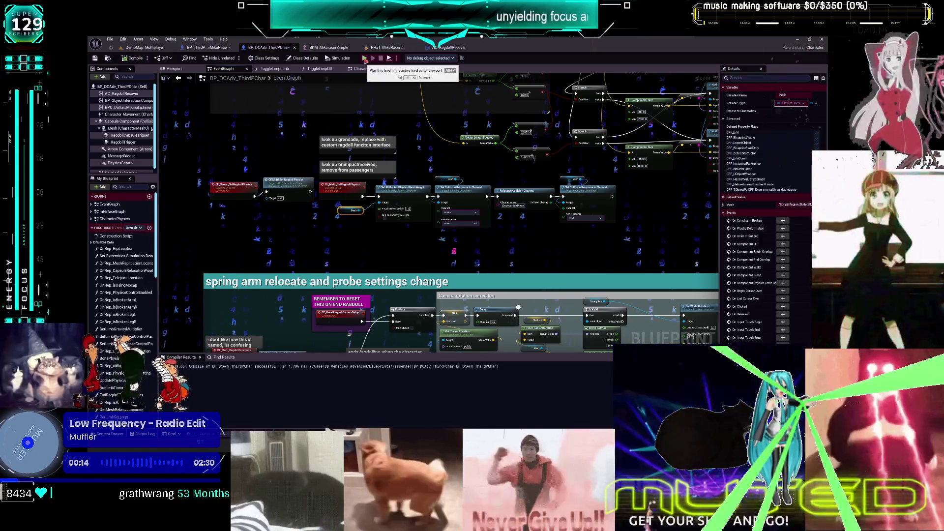
key("alt+p")
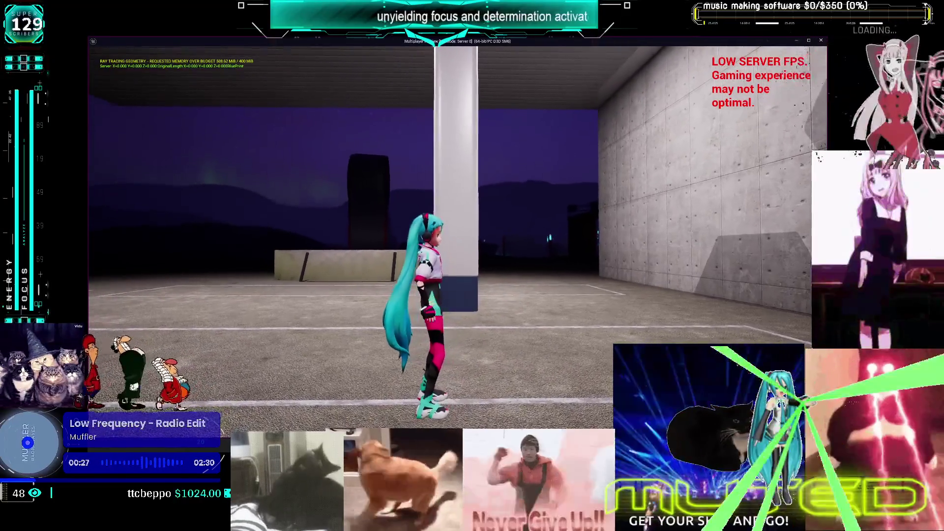
Walk the character toward the camera and jump near the parking-lot pillars
key("s")
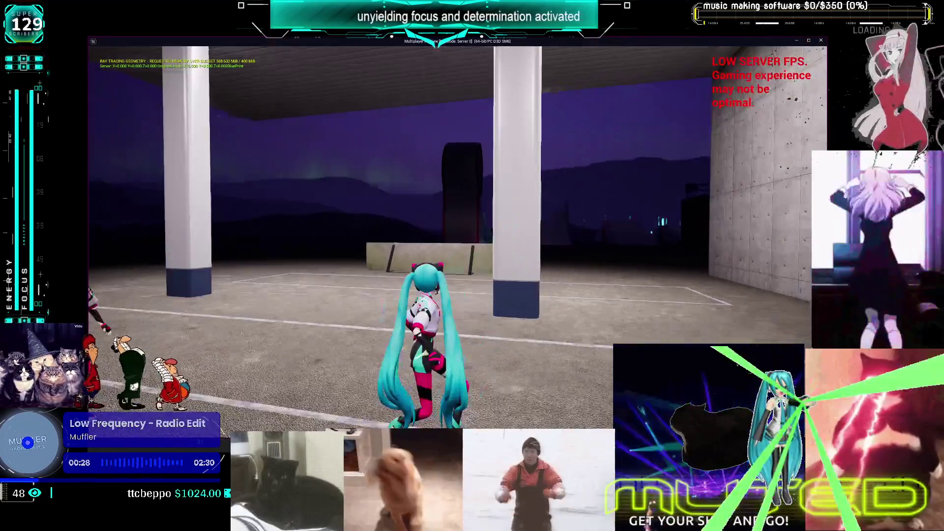
key("space")
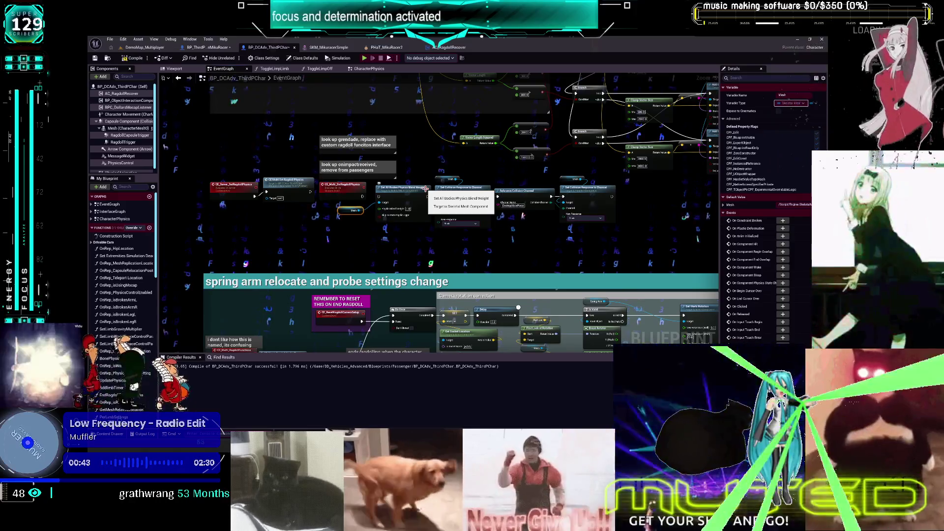
Move the blend-weight and Mesh nodes aside and wire the multicast event straight to Set Collision Response
left_click(426, 189)
scroll(368, 199, "up", 3)
left_click(344, 216, "ctrl")
left_click_drag(344, 216, 339, 275)
left_click_drag(356, 195, 471, 196)
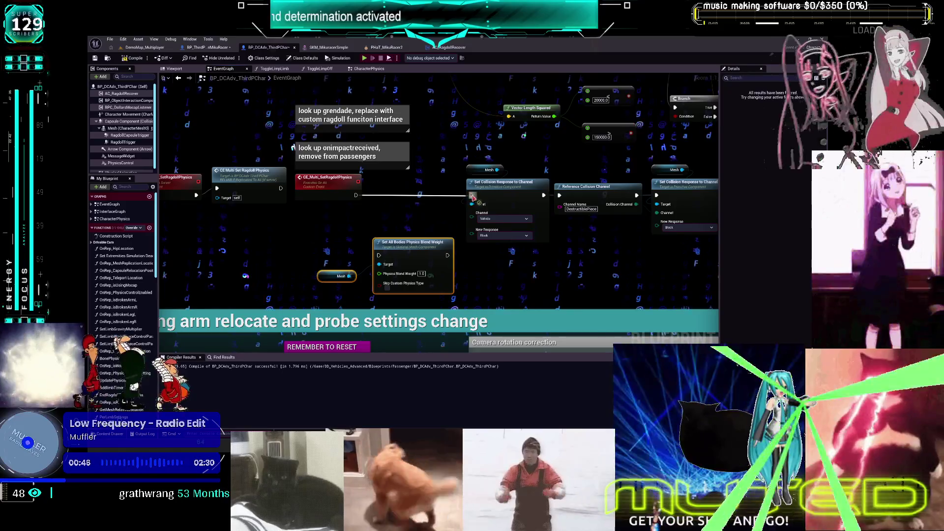
left_click_drag(411, 244, 402, 245)
type("cd")
key("BackSpace")
key("BackSpace")
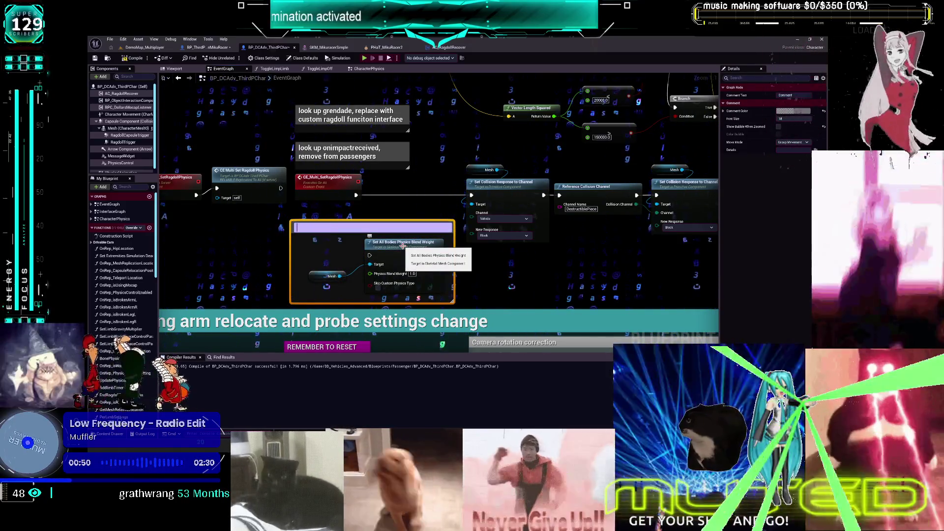
type("oesnt do anythi")
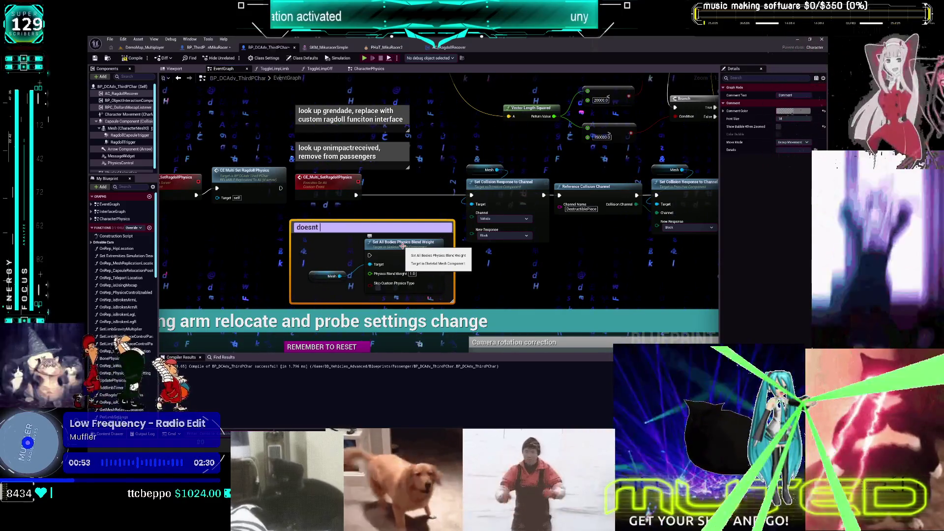
type("ng")
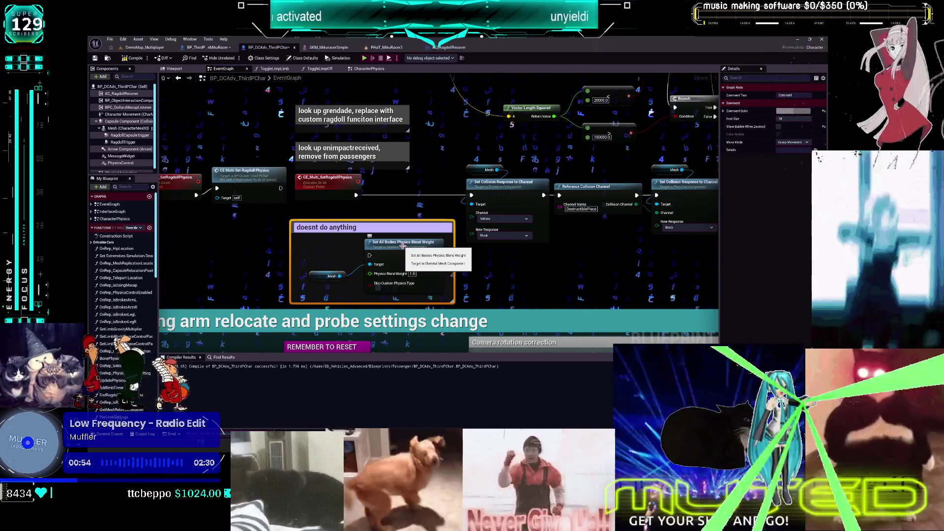
left_click(494, 272)
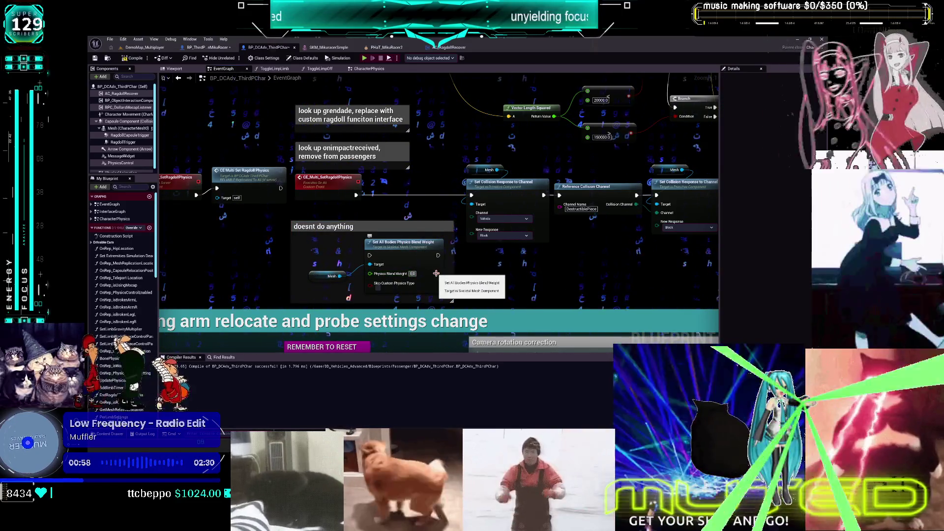
left_click(412, 274)
type("1521515156151561")
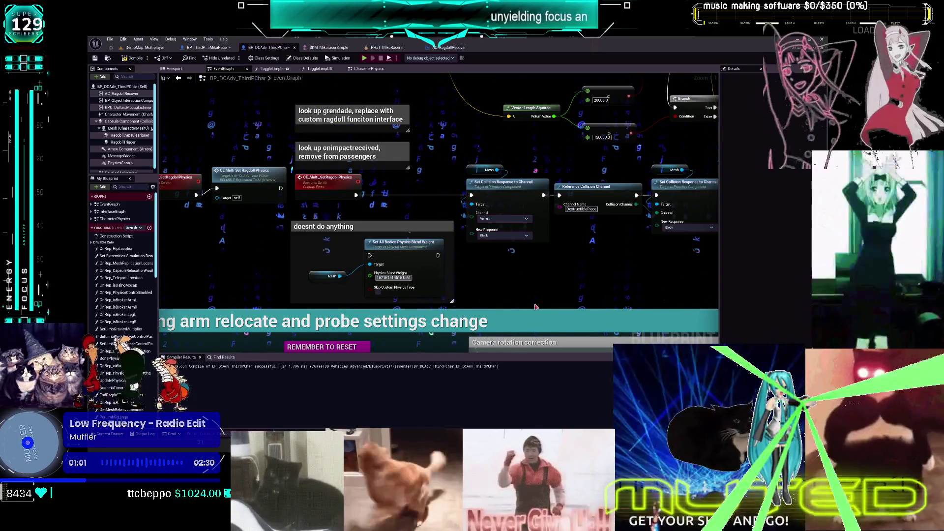
key("Return")
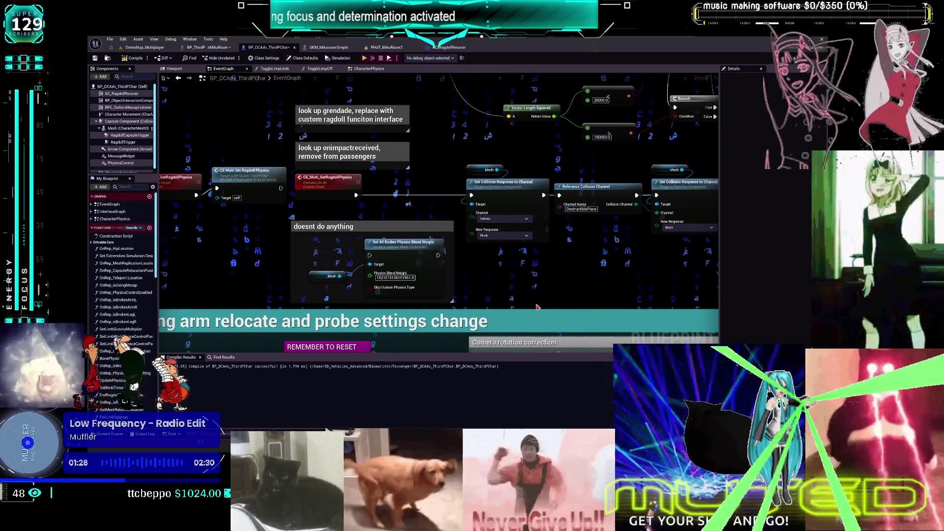
Shift the 'doesnt do anything' comment block left and switch to the CharacterPhysics graph
mouse_move(274, 213)
left_mouse_down()
mouse_move(398, 266)
mouse_move(301, 250)
left_mouse_up()
left_click(361, 230)
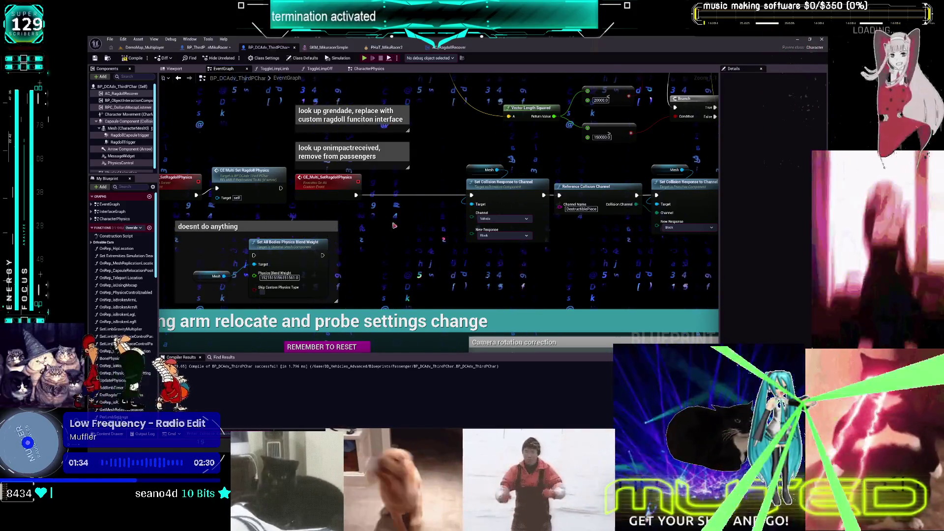
left_click(369, 68)
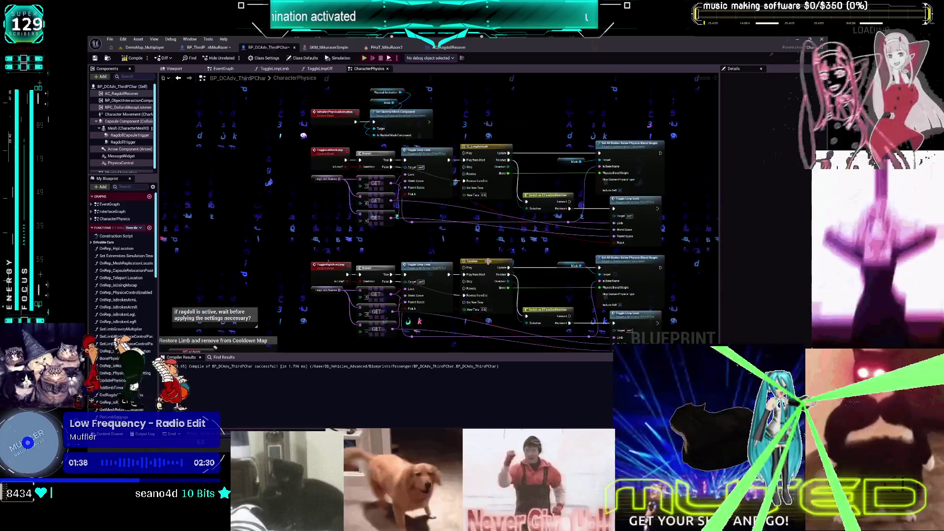
Copy the ToggleLeftArmLimp name and add Toggle Left Arm Limp and Toggle Right Arm Limp call nodes
scroll(467, 238, "up", 5)
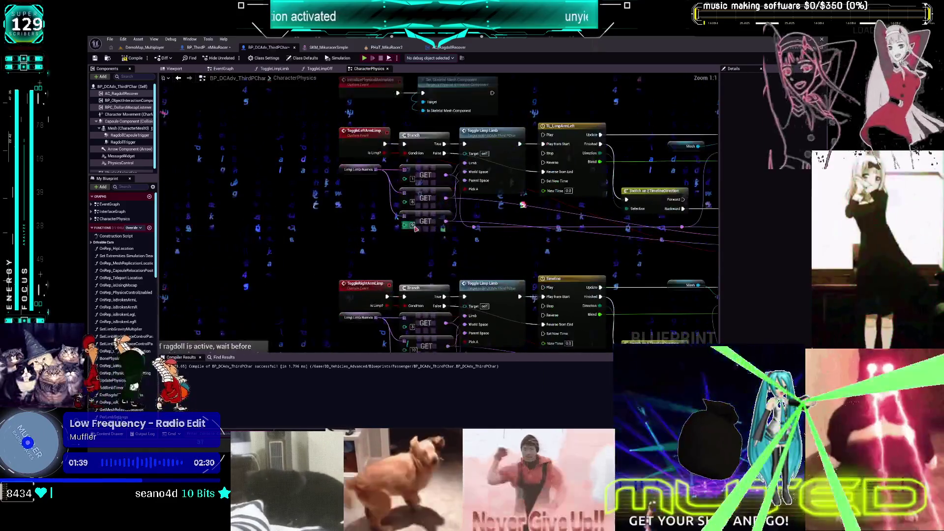
scroll(351, 214, "down", 1)
left_click_drag(344, 215, 386, 201)
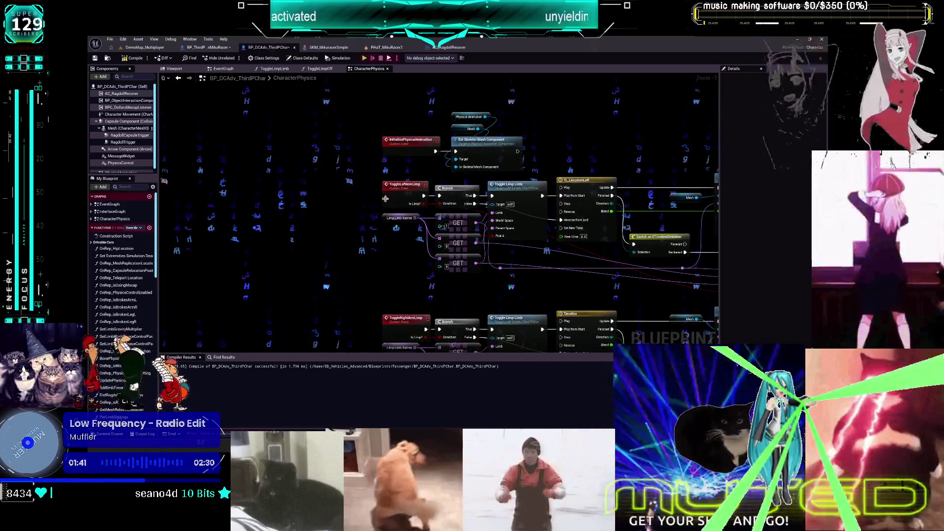
double_click(404, 185)
key("ctrl+c")
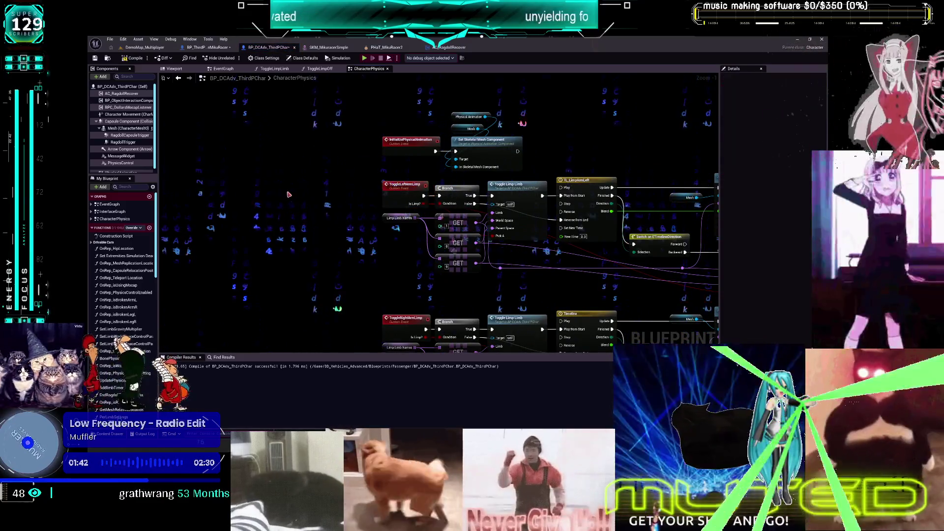
left_click_drag(291, 194, 359, 185)
right_click(309, 182)
key("ctrl+v")
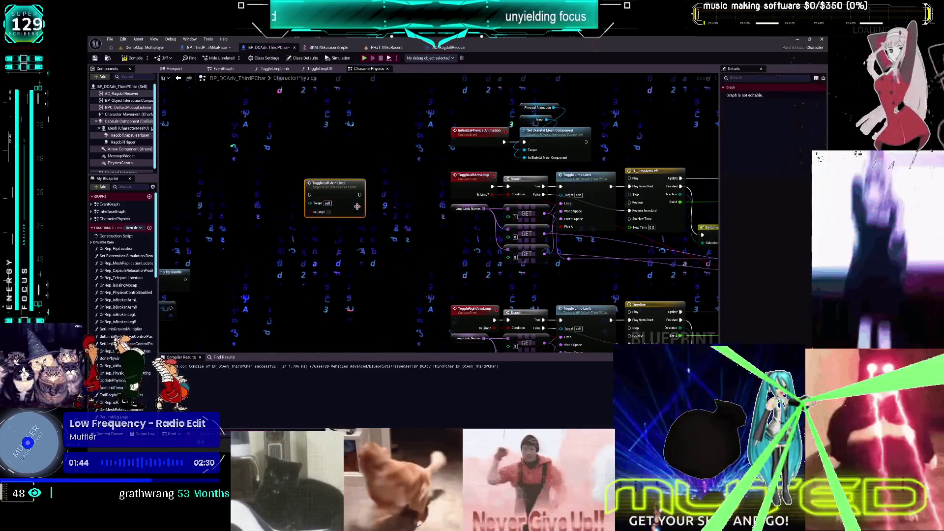
double_click(473, 308)
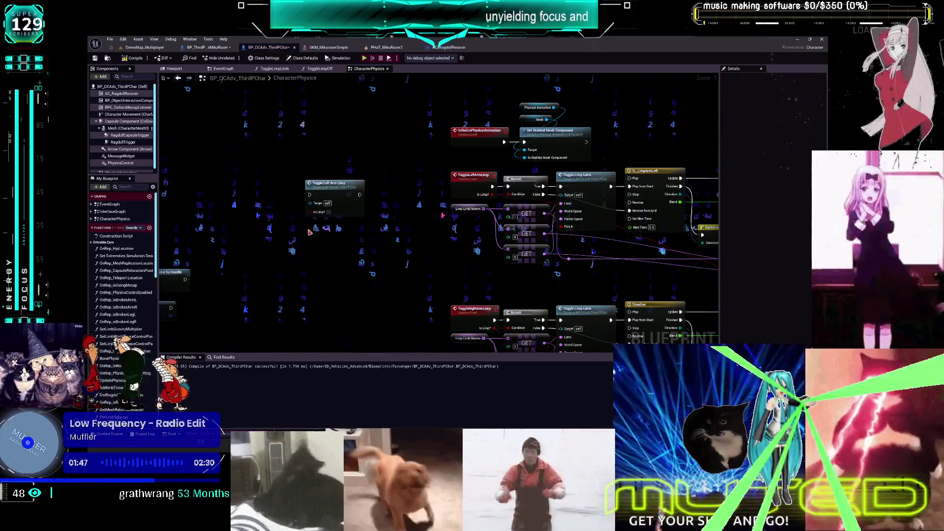
key("ctrl+v")
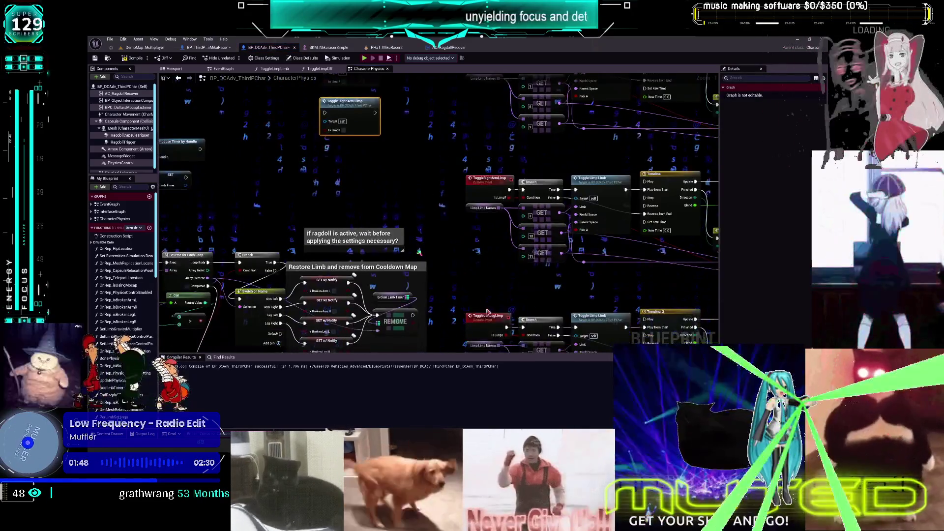
Bring the leg limp events into view and copy a leg limp event name for its call node
left_click_drag(332, 157, 382, 220)
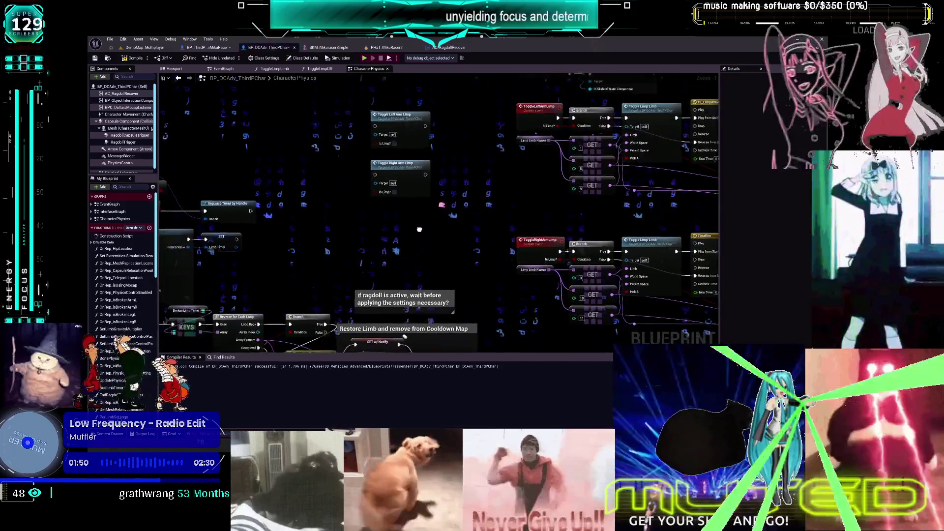
right_click(382, 220)
left_click_drag(441, 250, 389, 29)
double_click(482, 295)
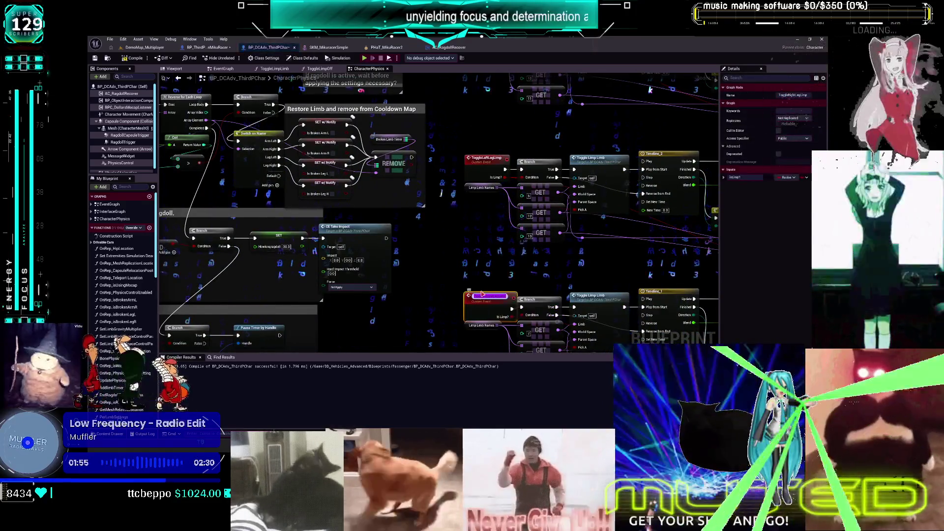
mouse_move(443, 228)
left_mouse_down()
mouse_move(433, 236)
mouse_move(403, 217)
mouse_move(463, 257)
left_mouse_up()
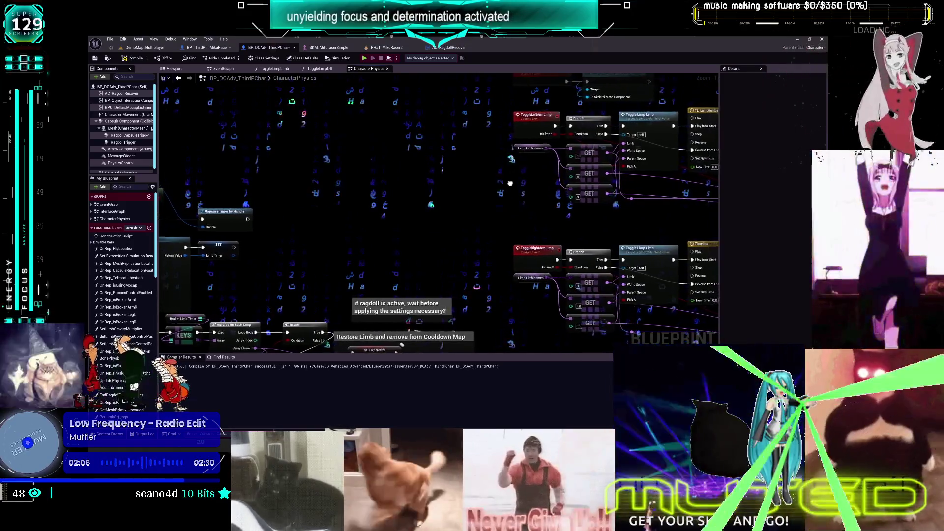
left_click_drag(521, 185, 357, 190)
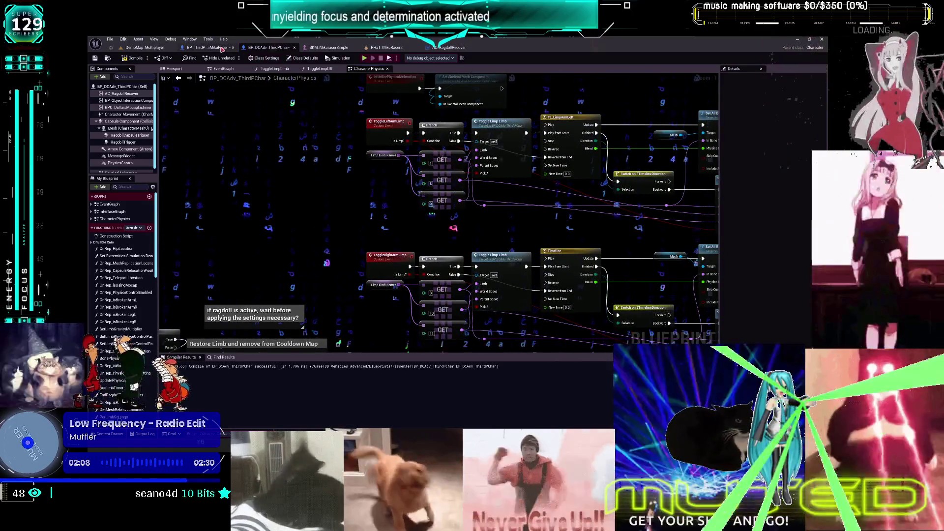
Glance at the BP_ThirdPersonMikuRacer graph, then return to BP_DCAdv_ThirdPChar's EventGraph
left_click(220, 47)
left_click_drag(278, 163, 354, 120)
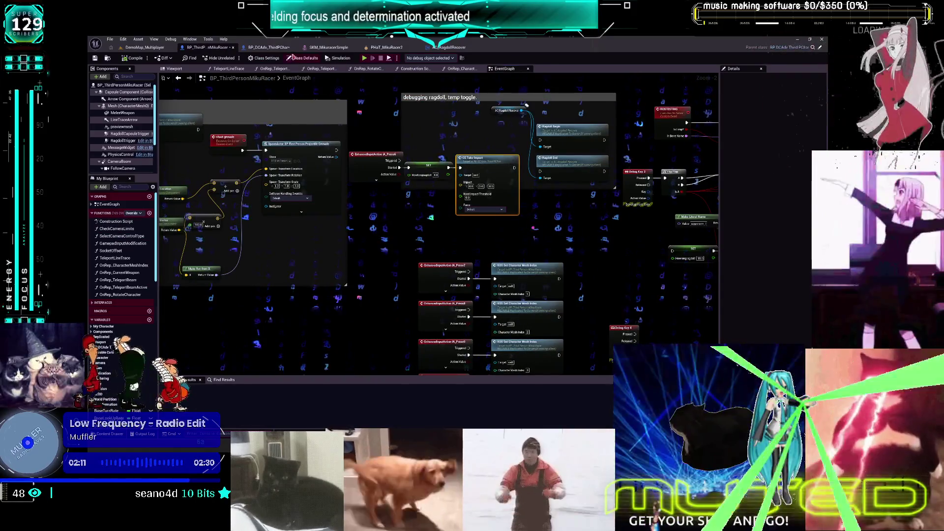
left_click(277, 49)
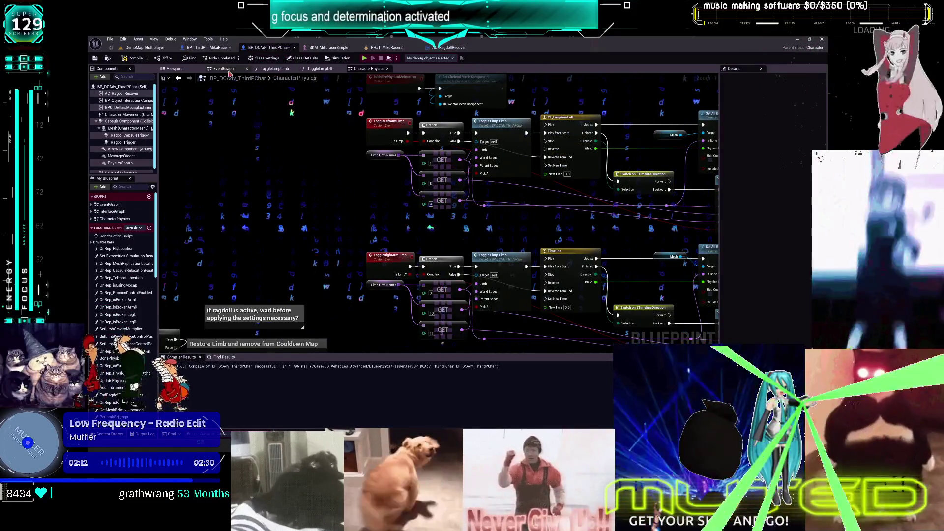
left_click(229, 70)
scroll(444, 221, "down", 2)
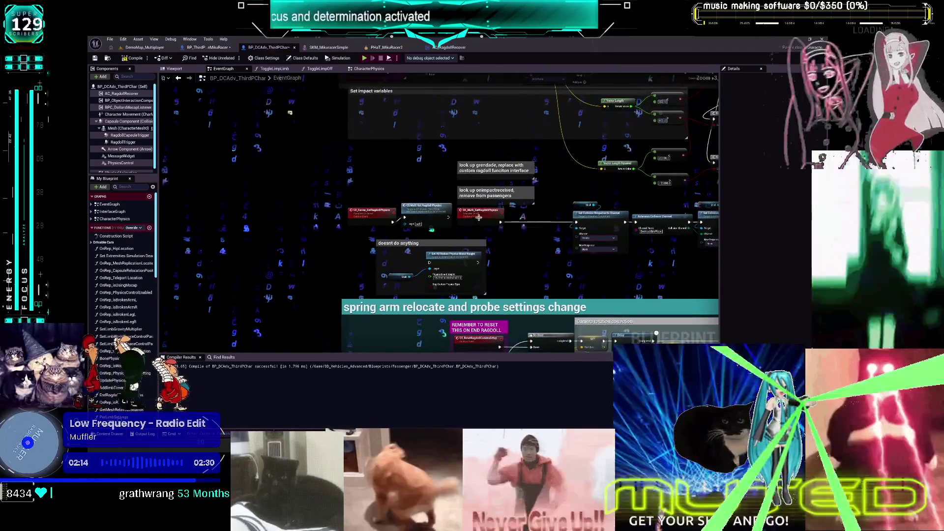
Chain CE_Multi_SetRagdollPhysics through the four Toggle Limp calls, compile, and start a multiplayer preview
left_click_drag(237, 197, 378, 190)
scroll(379, 190, "up", 2)
mouse_move(606, 191)
left_mouse_down()
mouse_move(485, 186)
mouse_move(433, 266)
left_mouse_up()
mouse_move(344, 161)
left_mouse_down()
mouse_move(383, 153)
mouse_move(405, 173)
mouse_move(383, 193)
mouse_move(423, 207)
mouse_move(384, 230)
mouse_move(408, 248)
mouse_move(384, 266)
left_mouse_up()
left_click(130, 58)
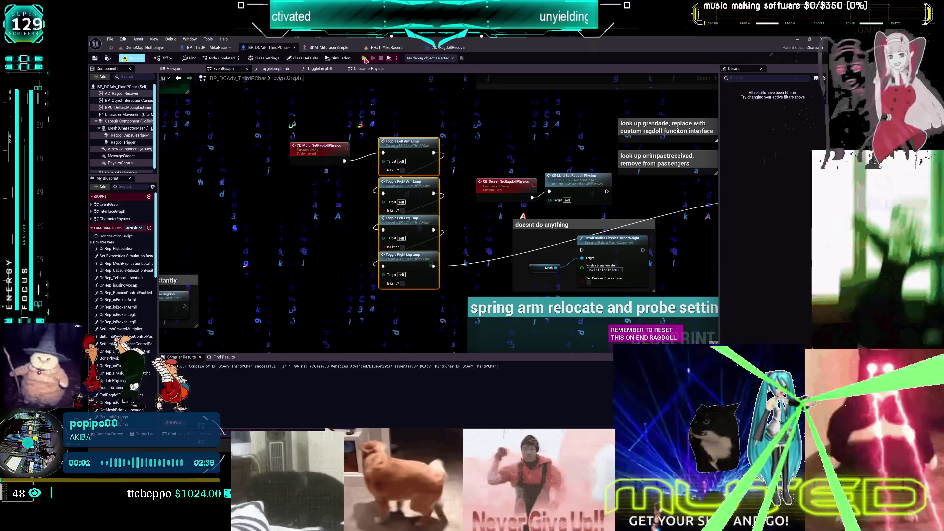
left_click(364, 58)
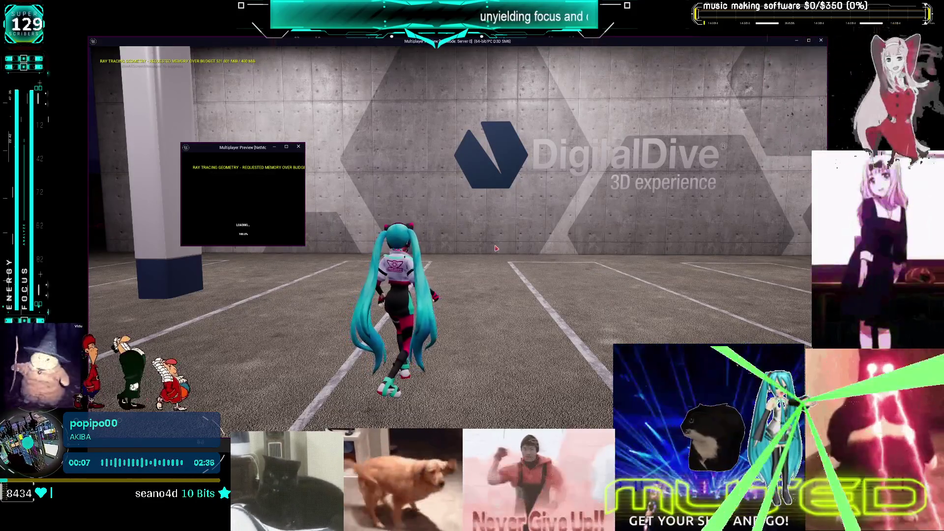
Run Miku forward across the parking area, jump and steer past the pillar, then stop play
left_click(496, 248)
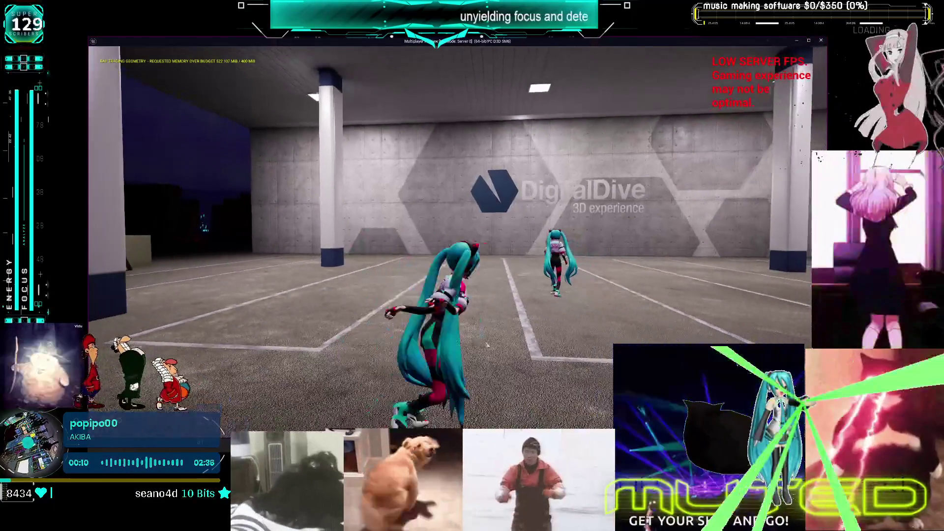
key("w")
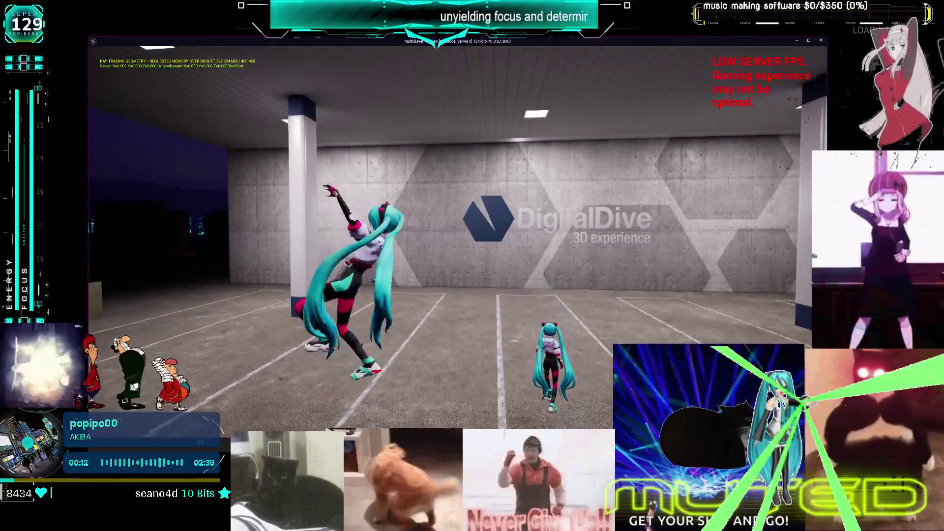
key("space")
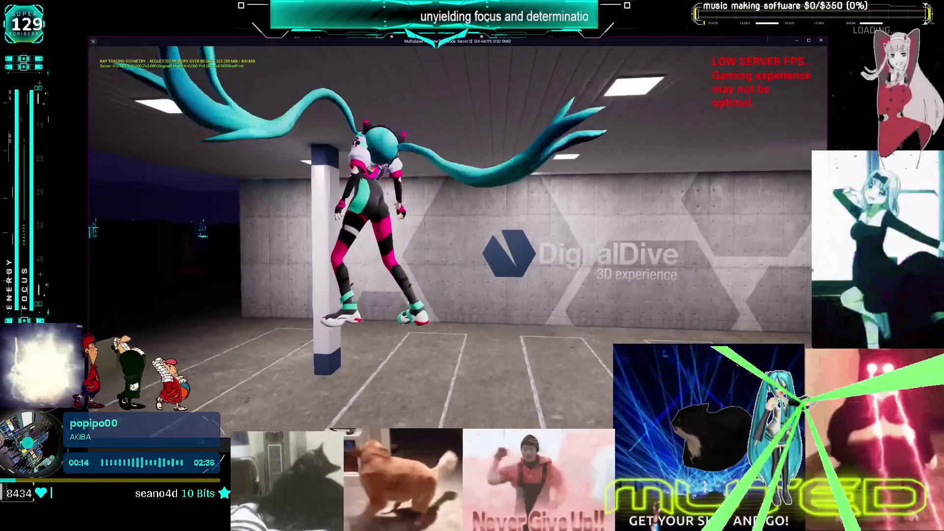
key("a")
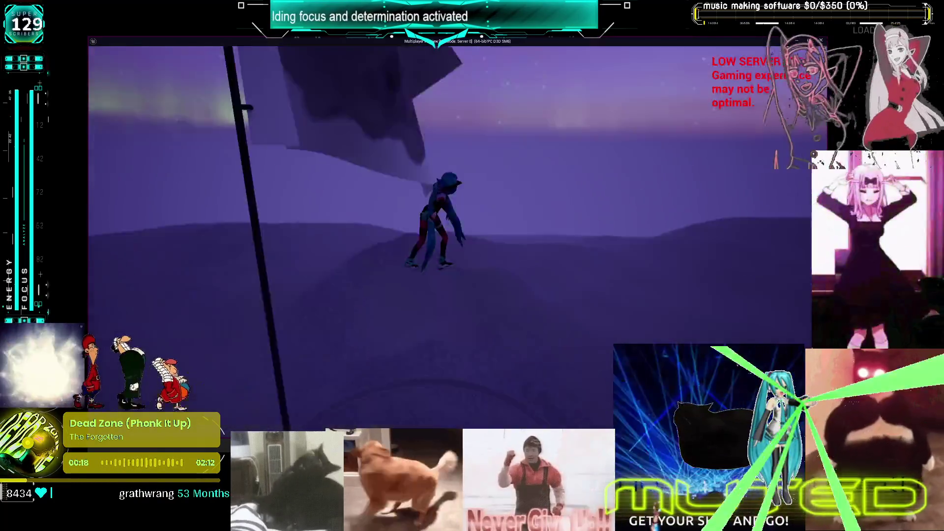
key("Escape")
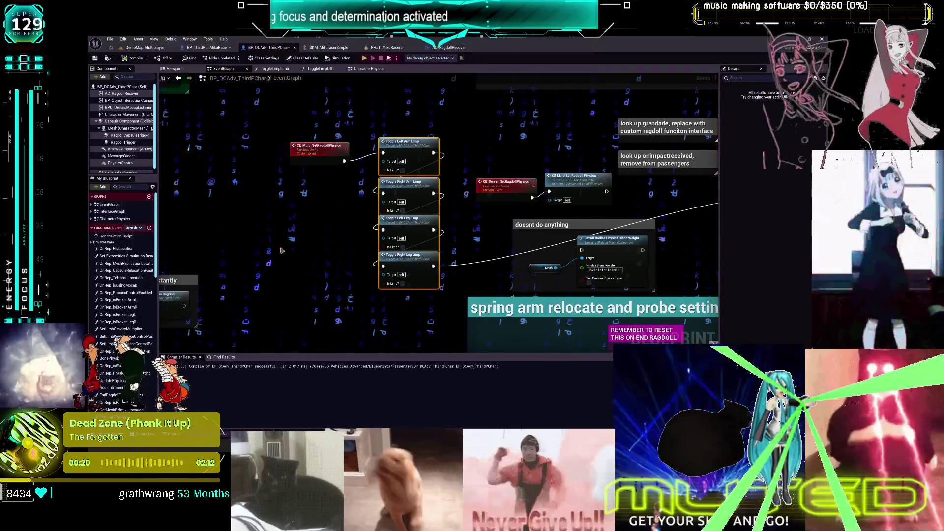
scroll(315, 234, "down", 2)
scroll(359, 211, "up", 3)
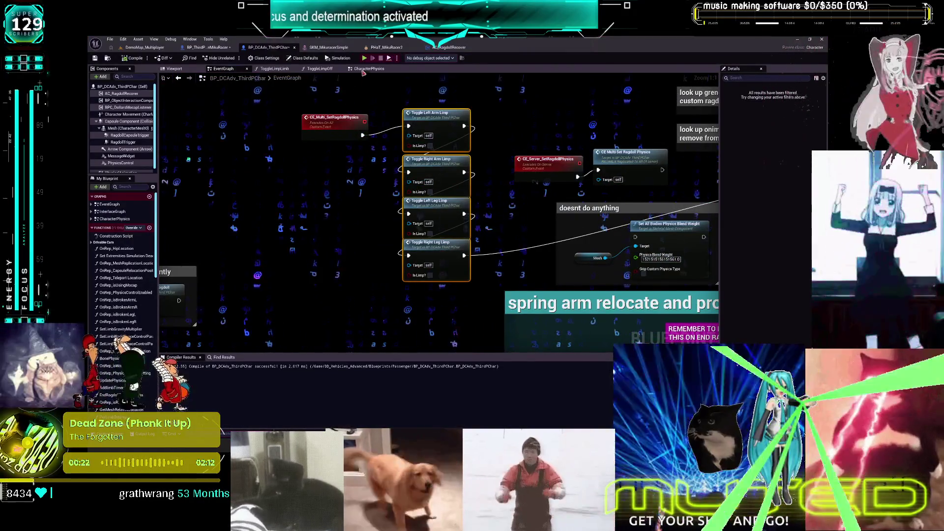
key("alt+p")
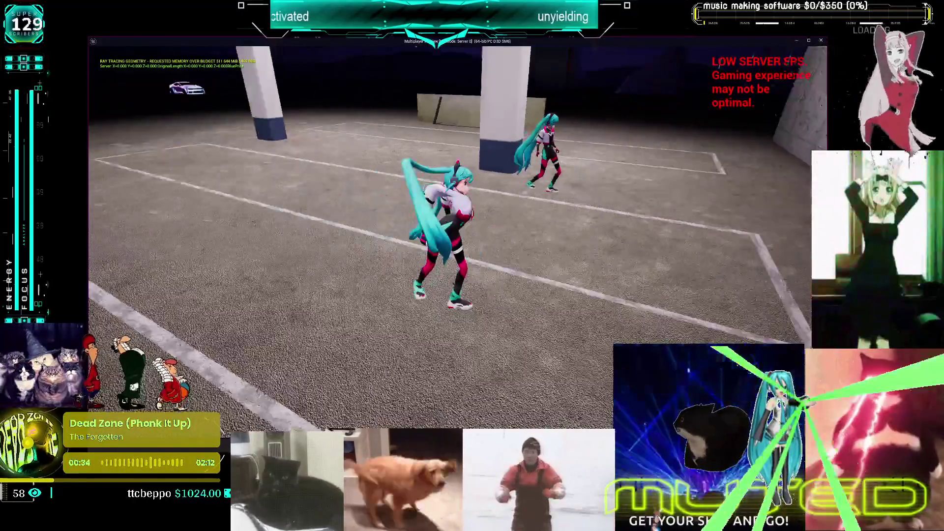
key("Escape")
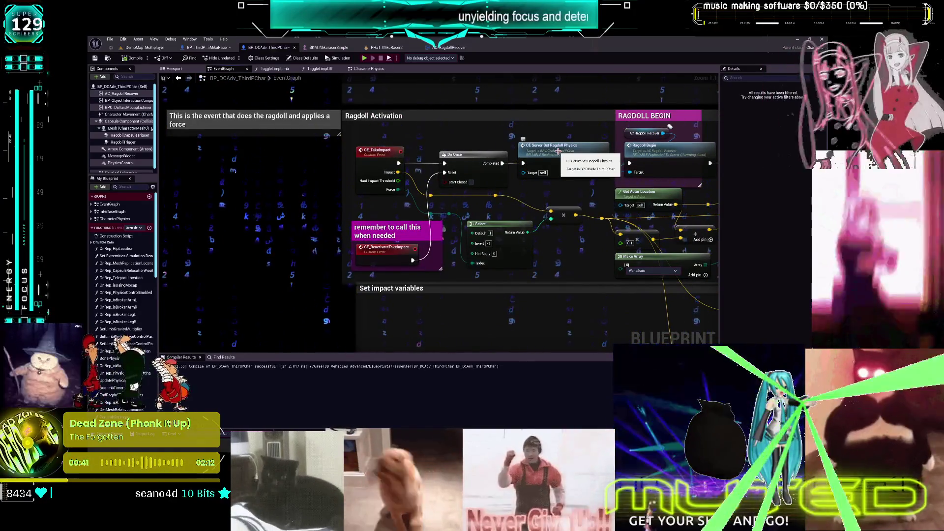
Open the ToggleLeftArmLimp event and the ToggleLimpLimb function, then move its NOT node lower left
left_click_drag(547, 198, 323, 212)
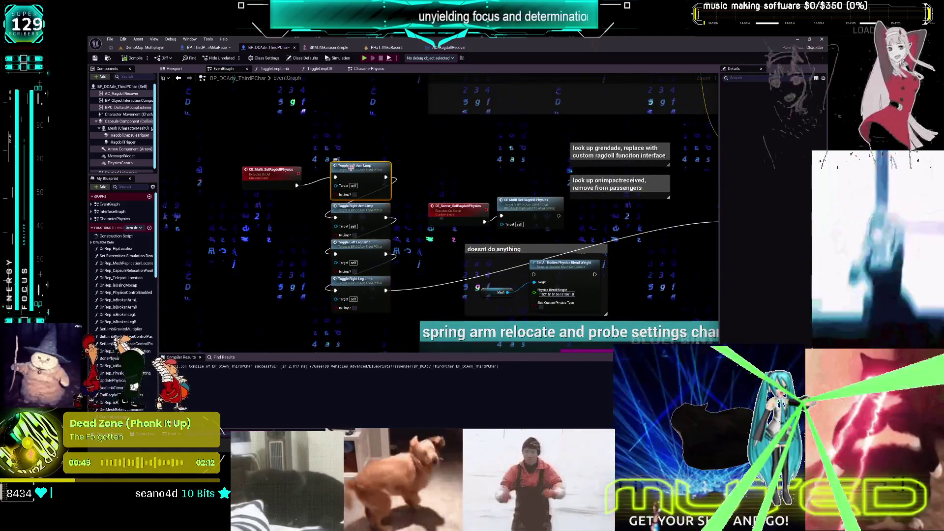
double_click(350, 167)
left_click_drag(467, 154, 382, 145)
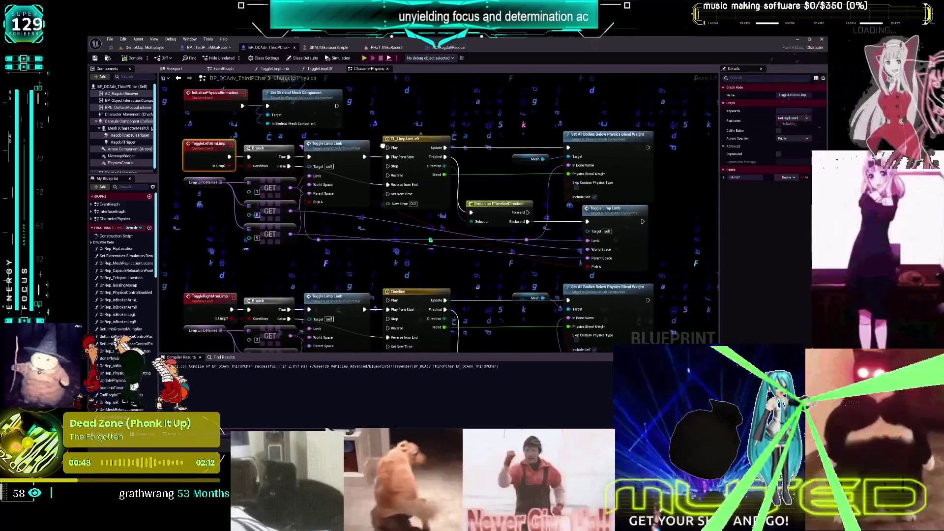
left_click(610, 210)
double_click(604, 208)
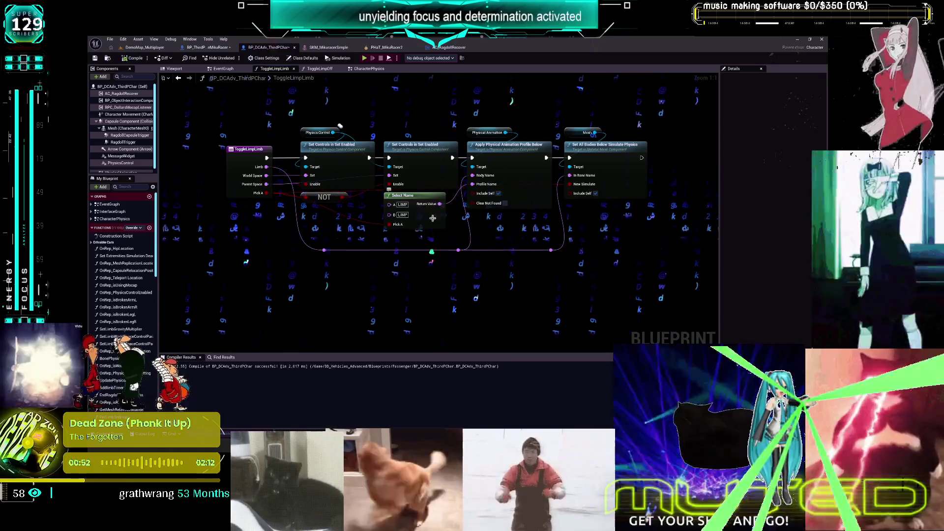
left_click_drag(328, 198, 333, 221)
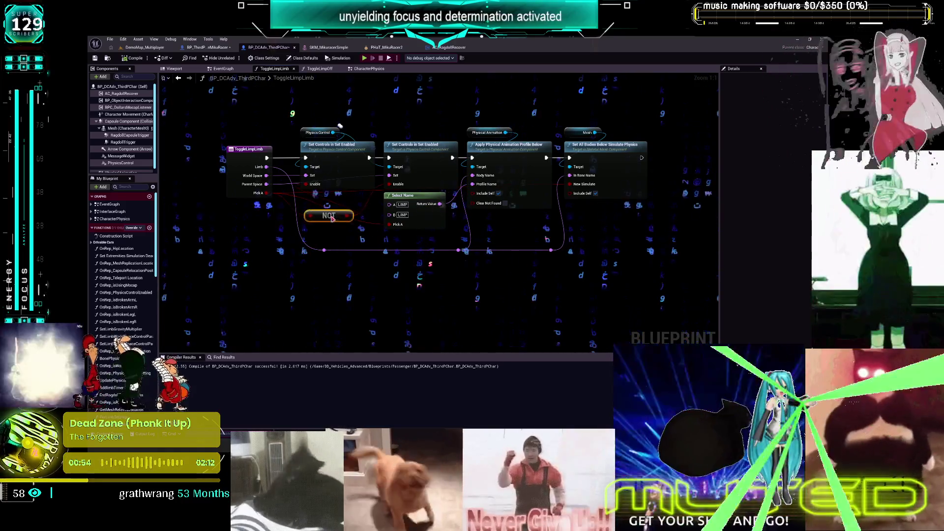
left_click_drag(332, 201, 283, 222)
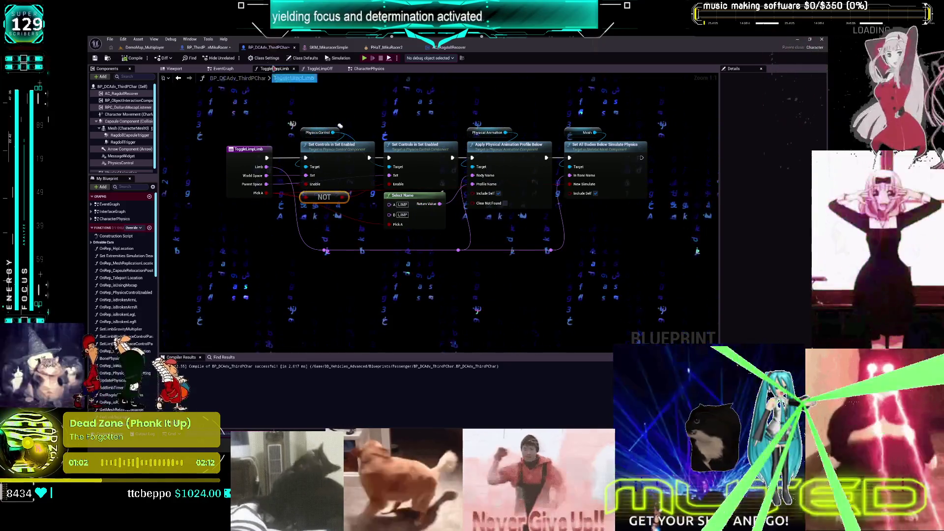
Step forward through graph history to CharacterPhysics, then go back to the EventGraph
left_click(190, 78)
left_click(189, 79)
left_click(190, 78)
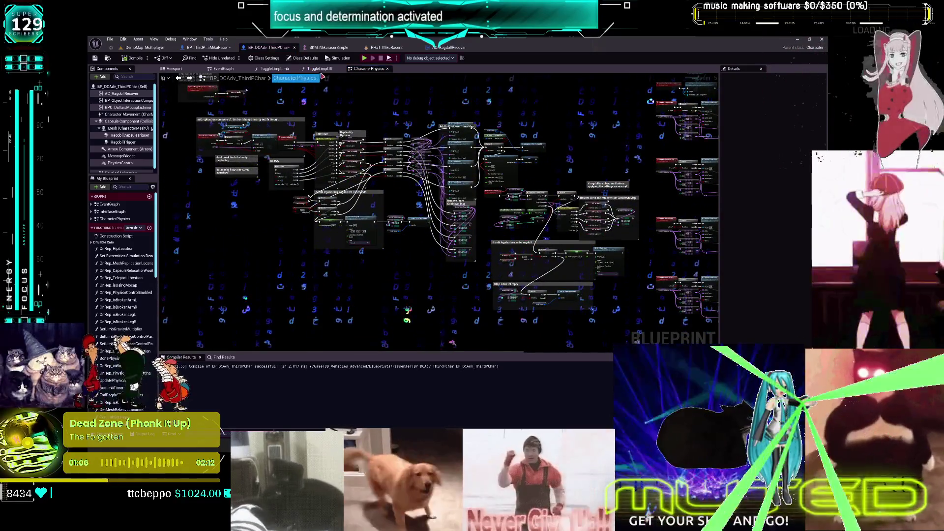
key("alt+Left")
key("alt+Left")
key("alt+Left")
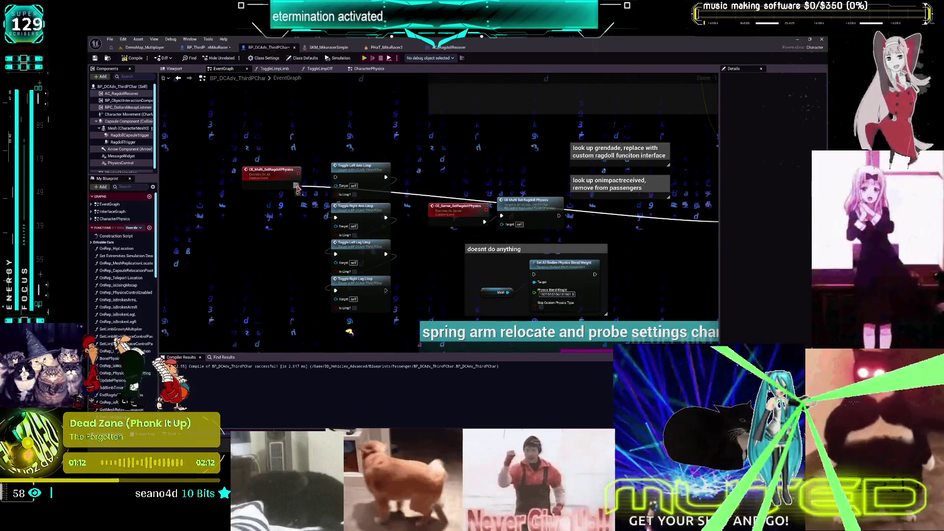
Move CE_Multi_SetRagdollPhysics rightward beside the server call, then jump to CE_Server_SetRagdollPhysics and back
left_click_drag(456, 236, 628, 219)
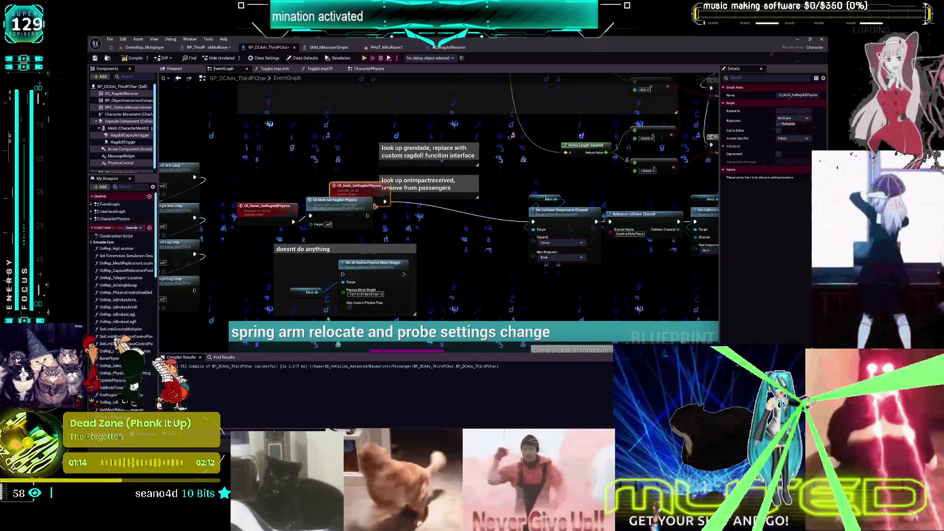
left_click_drag(420, 216, 468, 191)
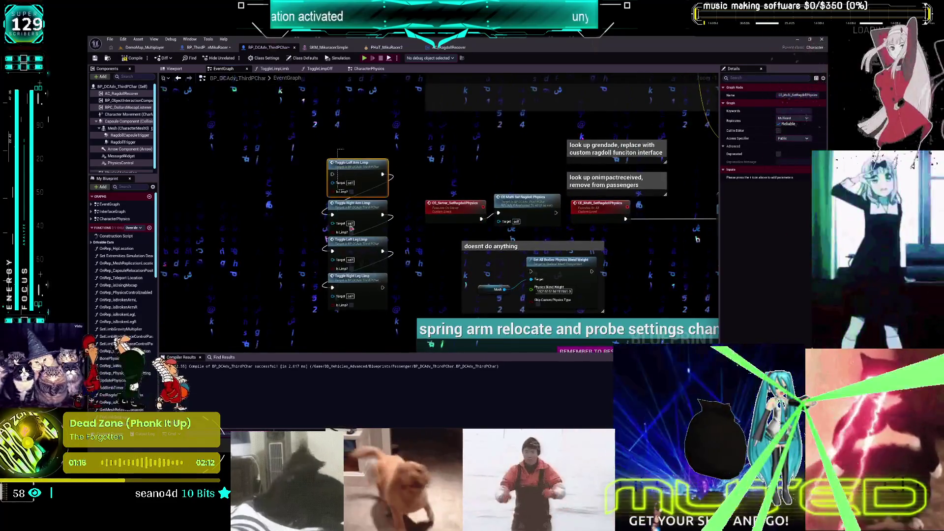
mouse_move(696, 238)
left_mouse_down()
mouse_move(639, 315)
mouse_move(430, 258)
mouse_move(483, 150)
left_mouse_up()
scroll(430, 258, "up", 1)
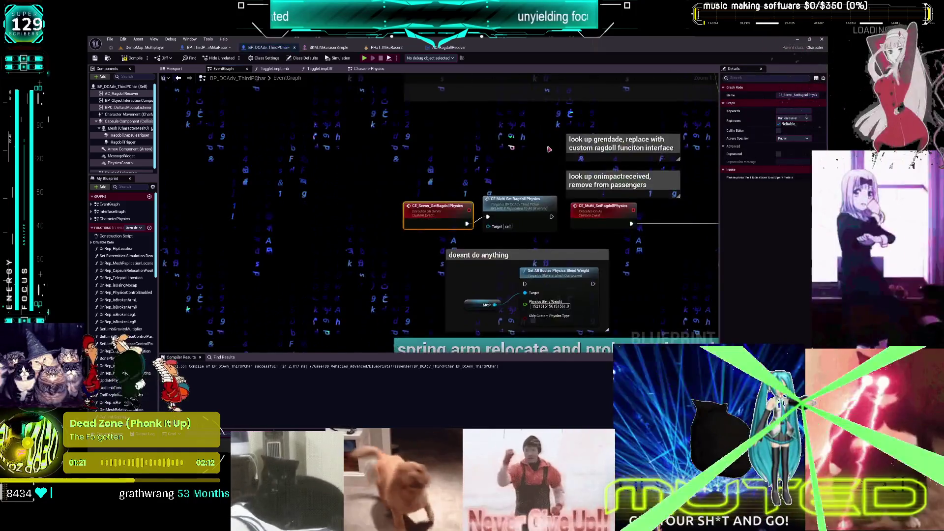
double_click(547, 152)
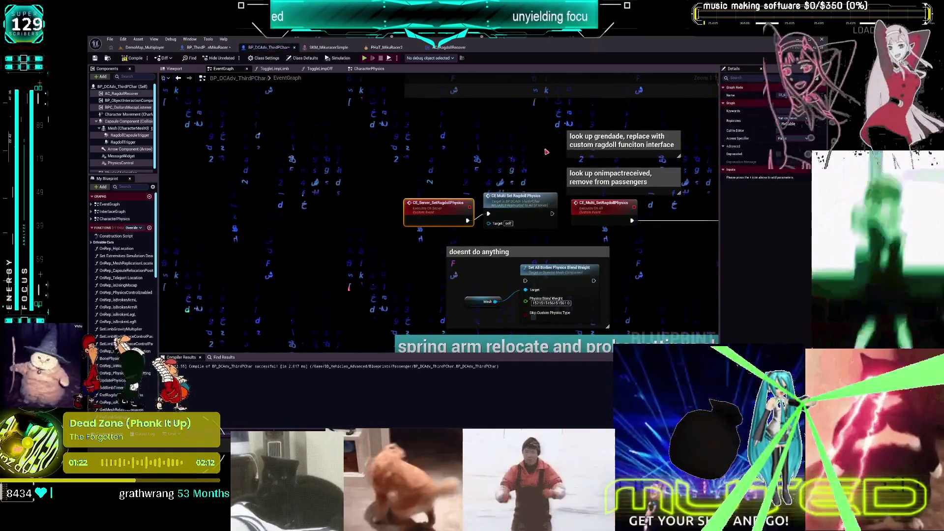
key("alt+Left")
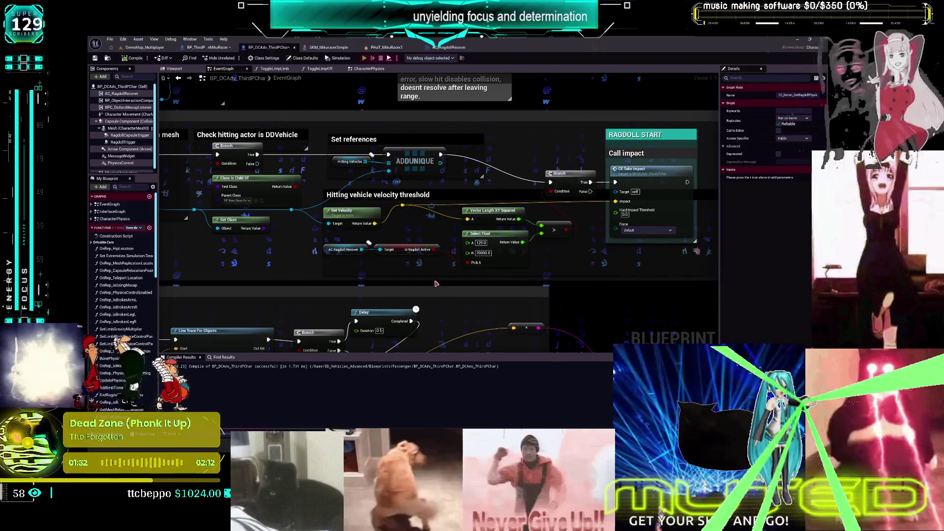
Launch a multiplayer Play-in-Editor session with the Alt+P shortcut
key("alt+p")
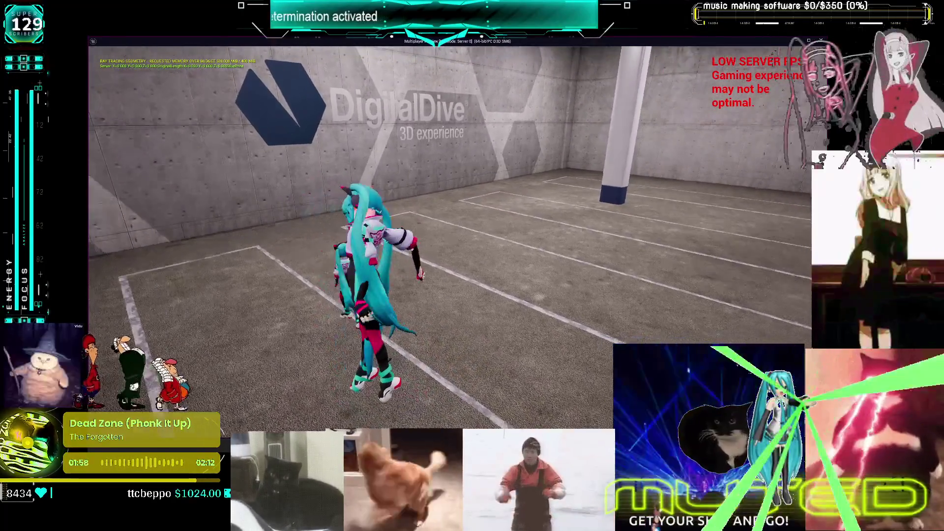
Restart the multiplayer preview and run the character toward the far wall
key("Escape")
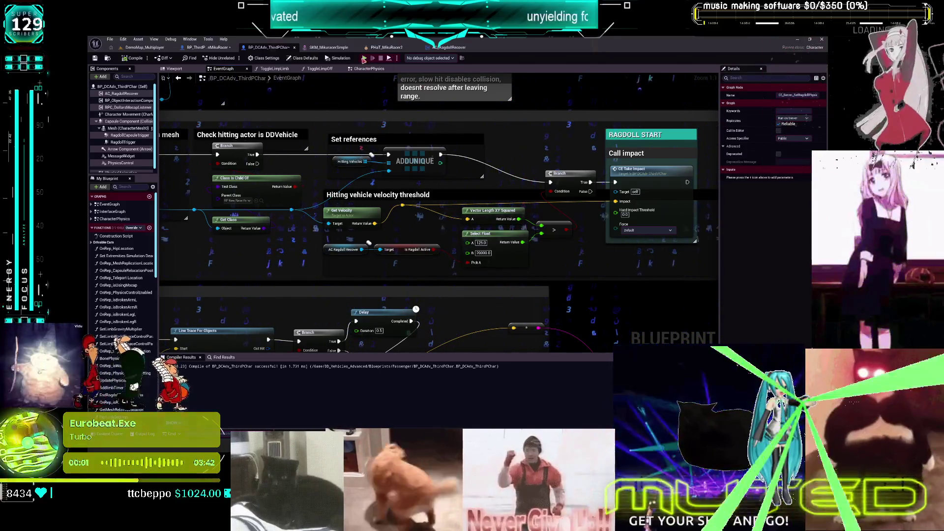
key("alt+p")
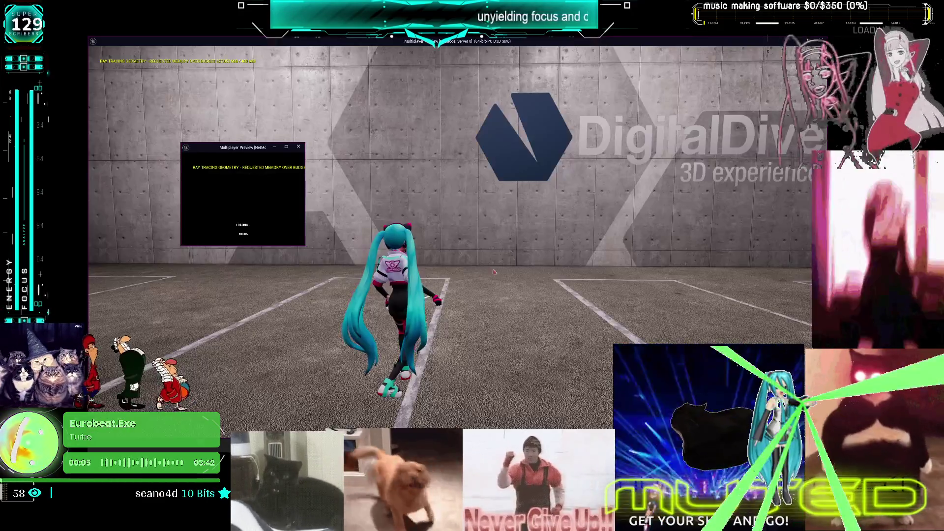
left_click(528, 262)
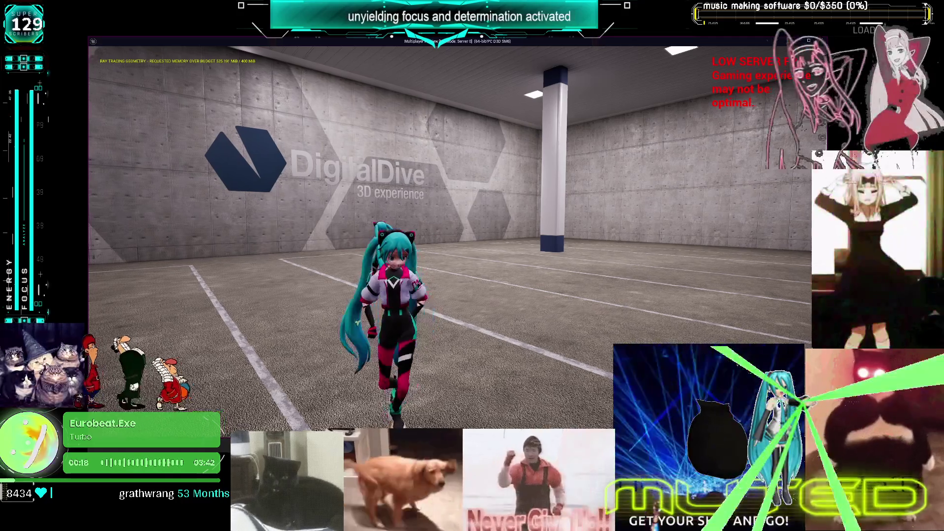
key("w")
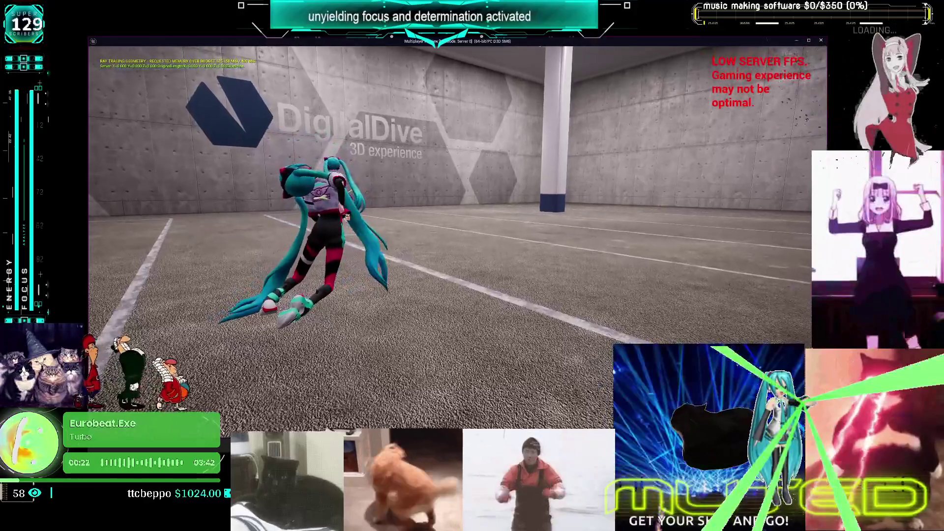
End the play session and open the BP_ThirdPersonMikuRacer and PhAT_MikuRacer2 assets
key("Escape")
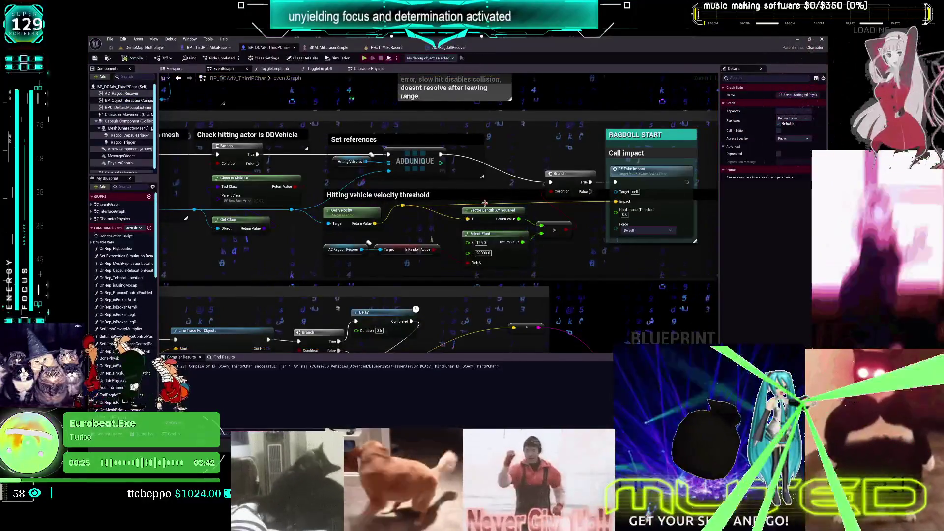
left_click(216, 48)
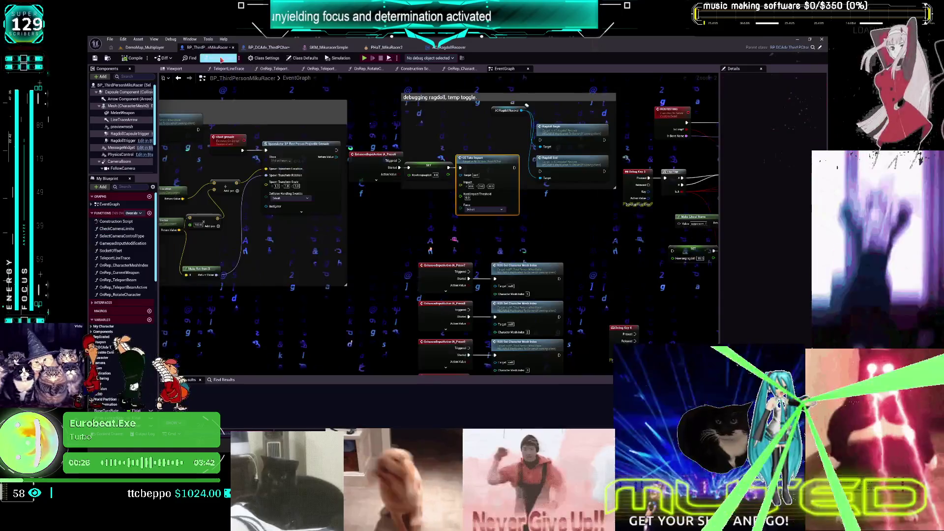
left_click(398, 48)
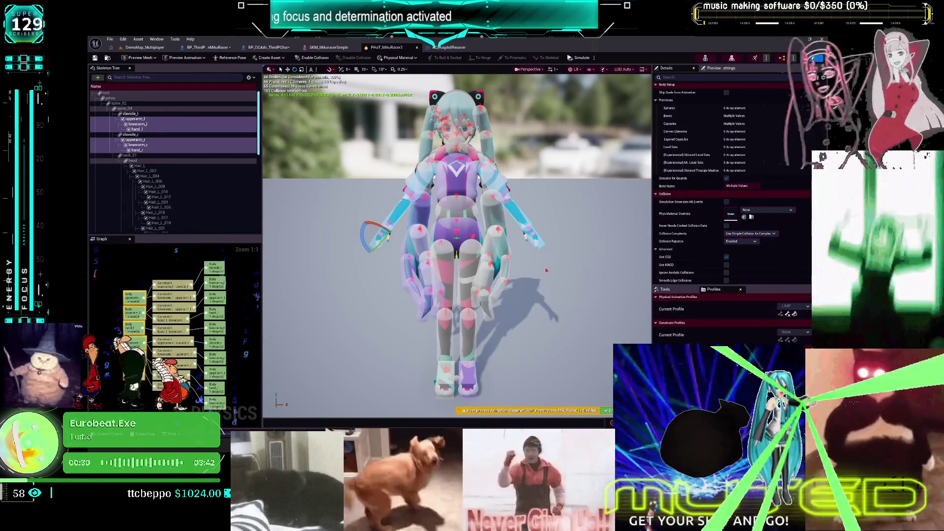
Select the right and left arm bodies in the MikuRacer2 physics asset's Skeleton Tree
scroll(143, 202, "down", 10)
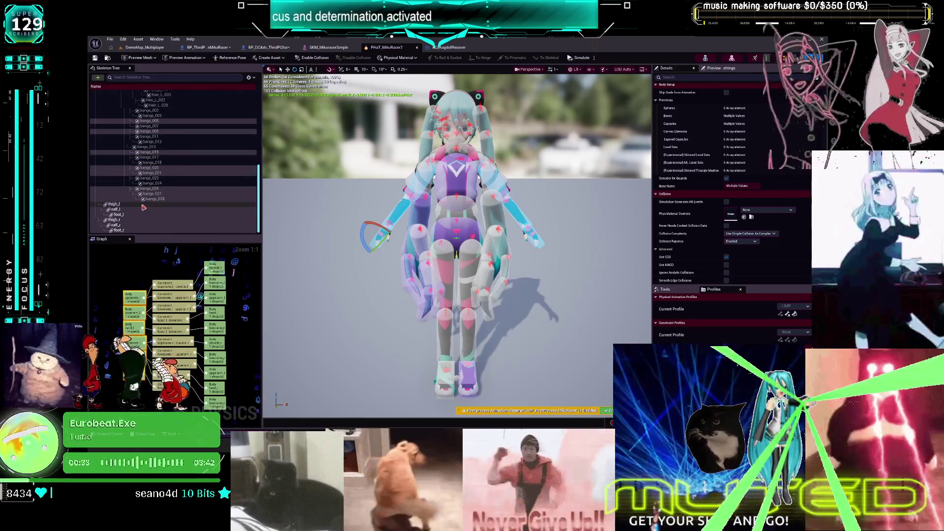
left_click(119, 229, "shift")
scroll(135, 157, "up", 10)
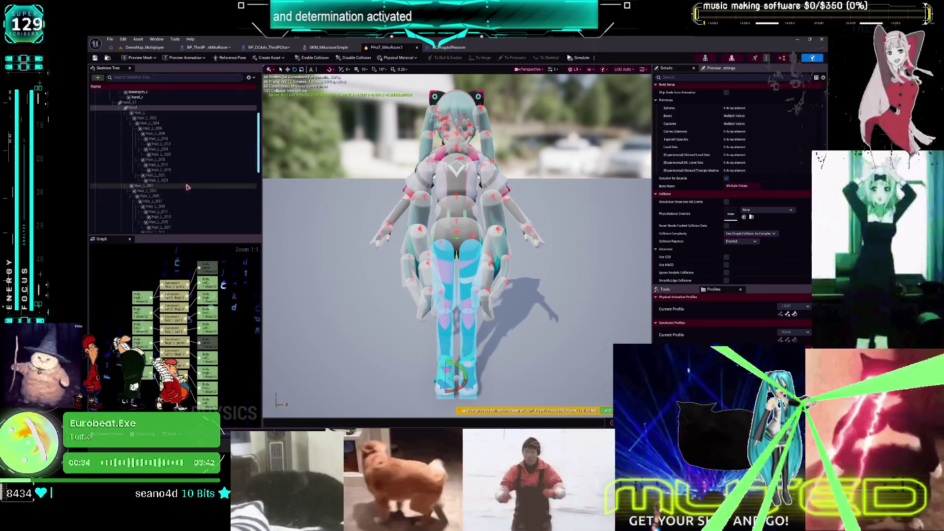
left_click(142, 137, "ctrl")
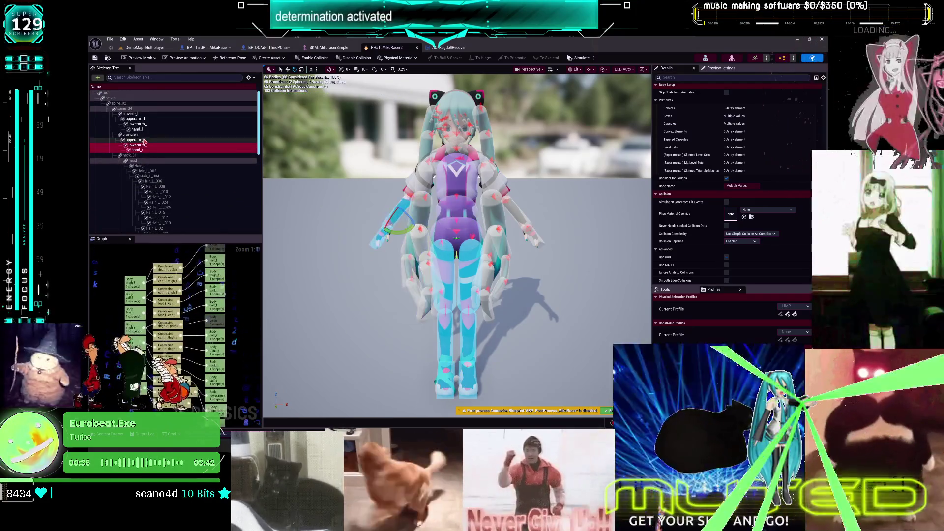
left_click(145, 116, "ctrl")
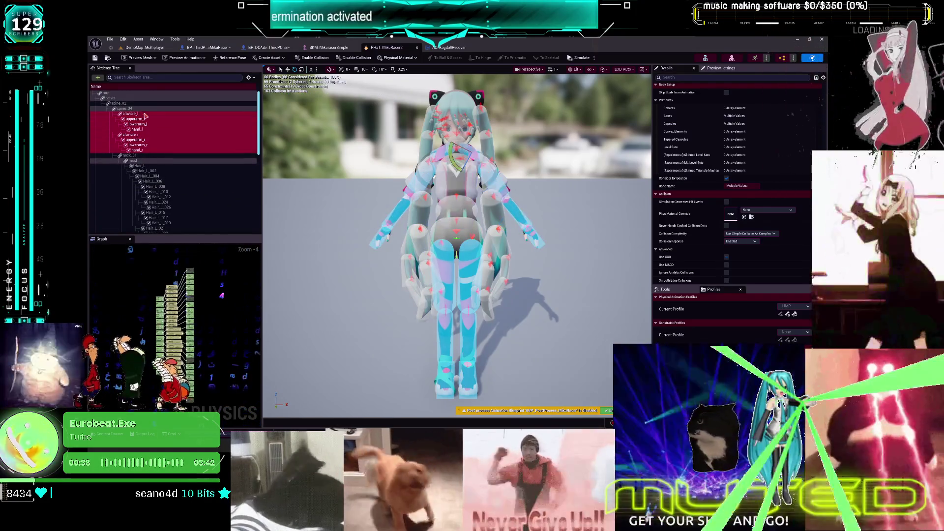
Create a new Physical Animation Profile for the selected arm bodies
left_click(796, 314)
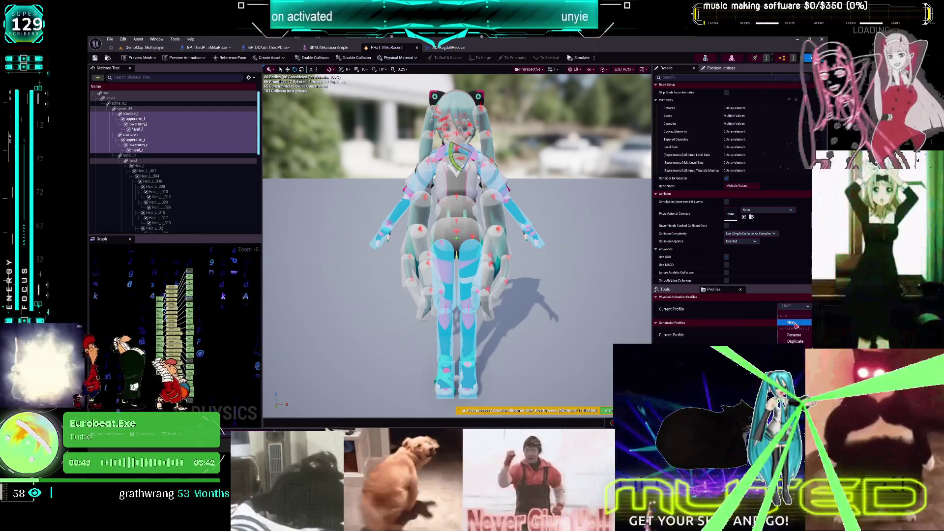
left_click(794, 324)
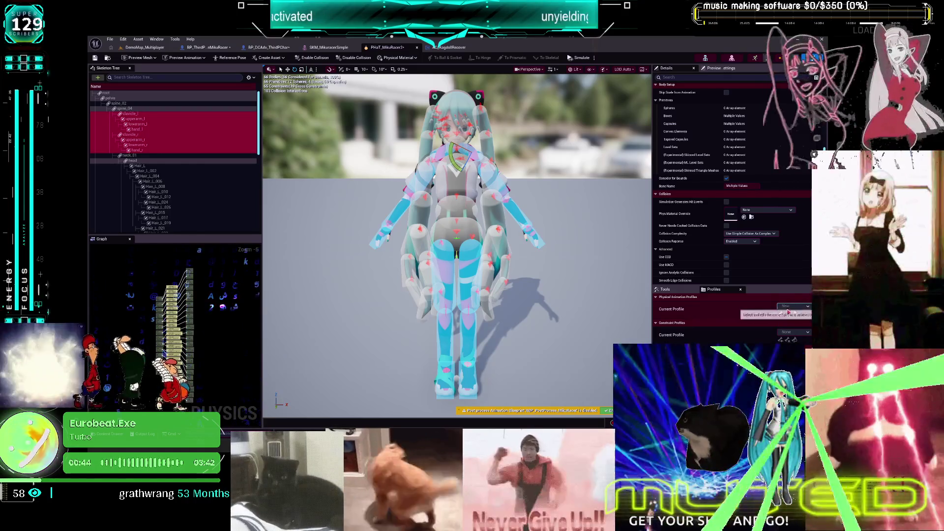
right_click(790, 310)
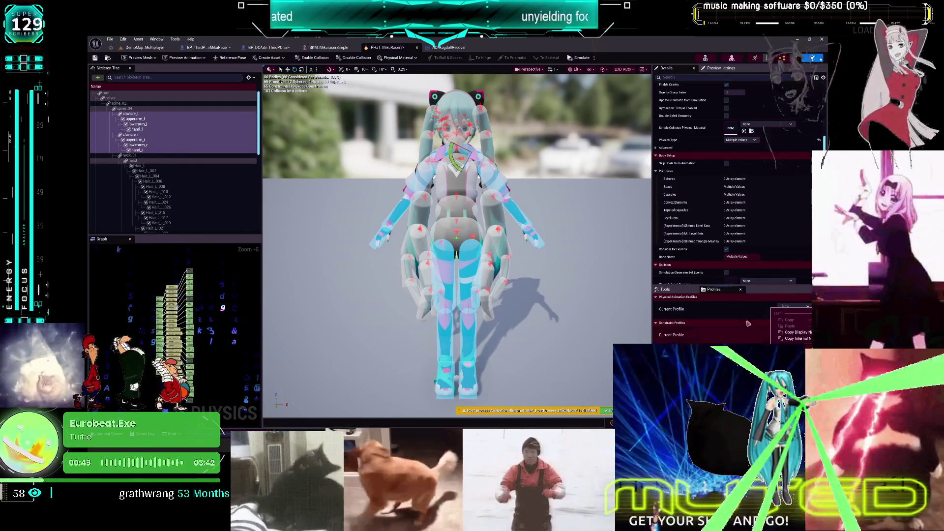
left_click(749, 326)
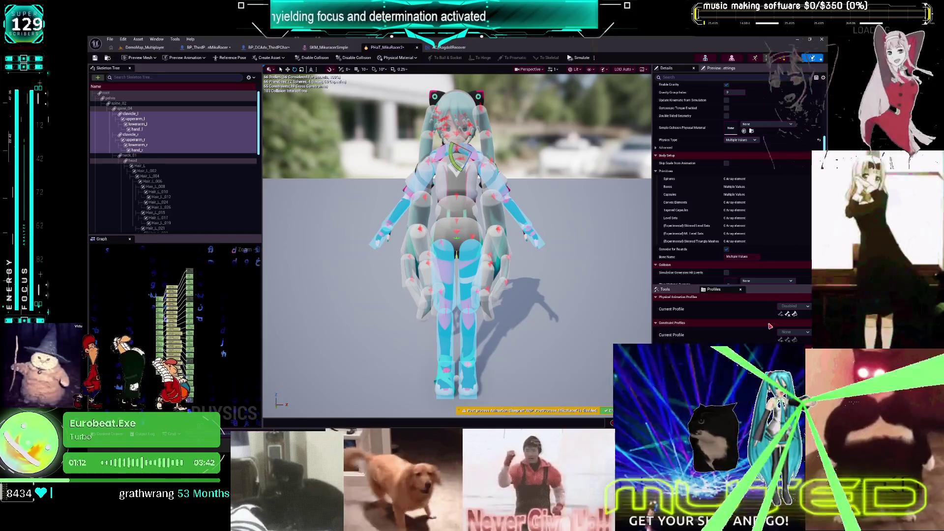
Reselect the bodies from clavicle_l through hand_r, then go back to the MikuRacer blueprint
scroll(745, 147, "up", 5)
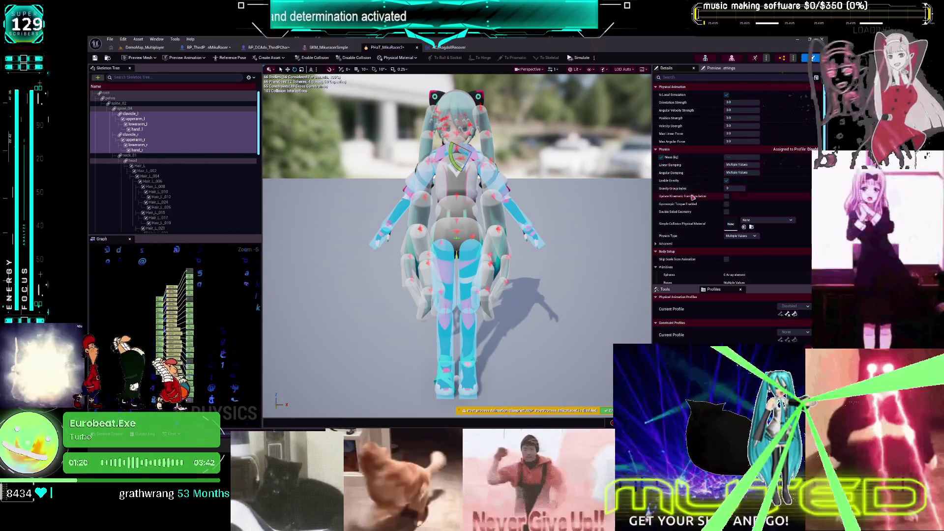
left_click(142, 114)
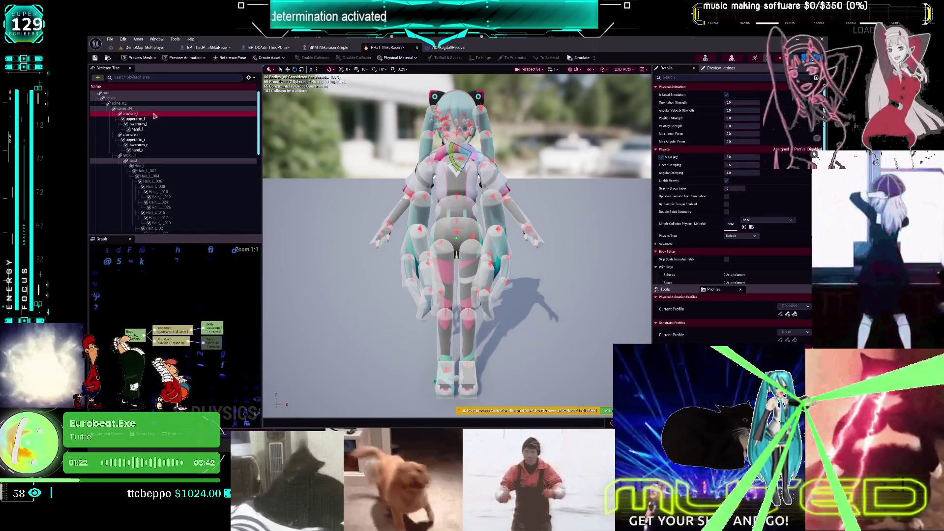
left_click(138, 150, "shift")
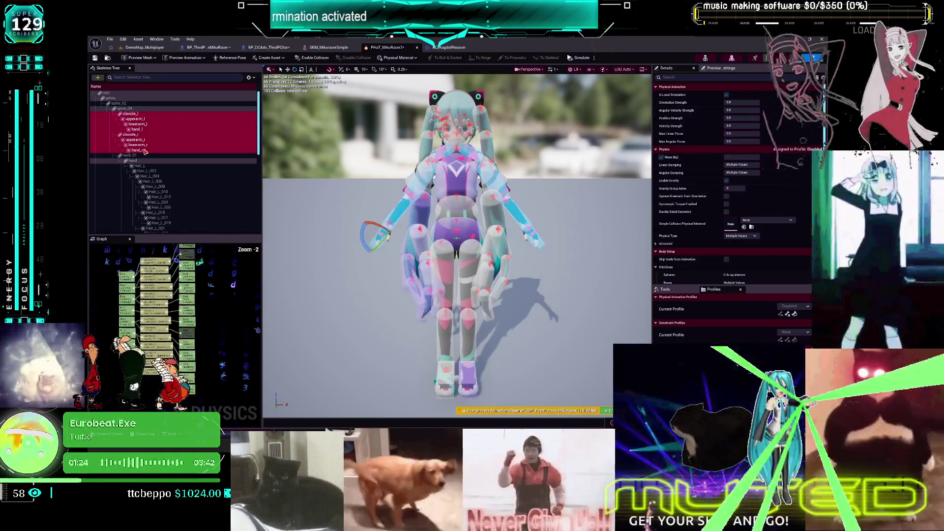
scroll(210, 164, "down", 3)
scroll(210, 164, "down", 10)
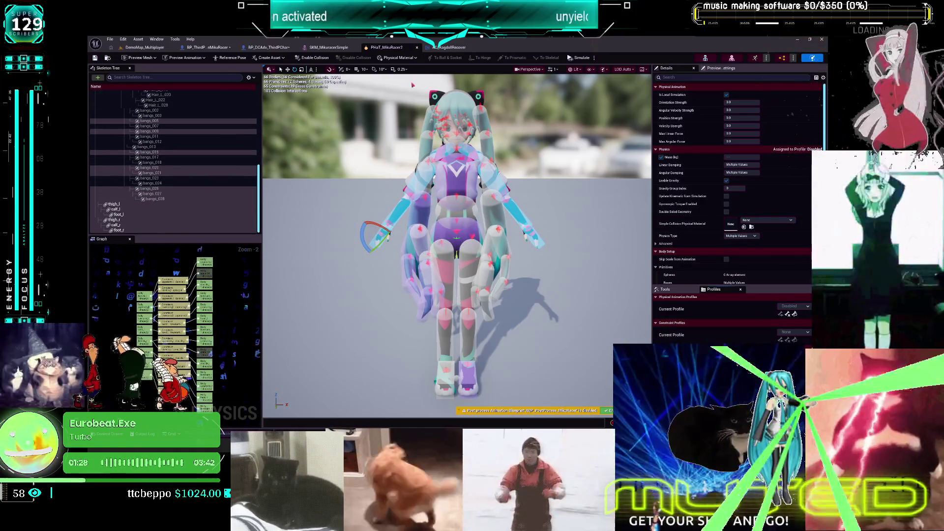
left_click(206, 47)
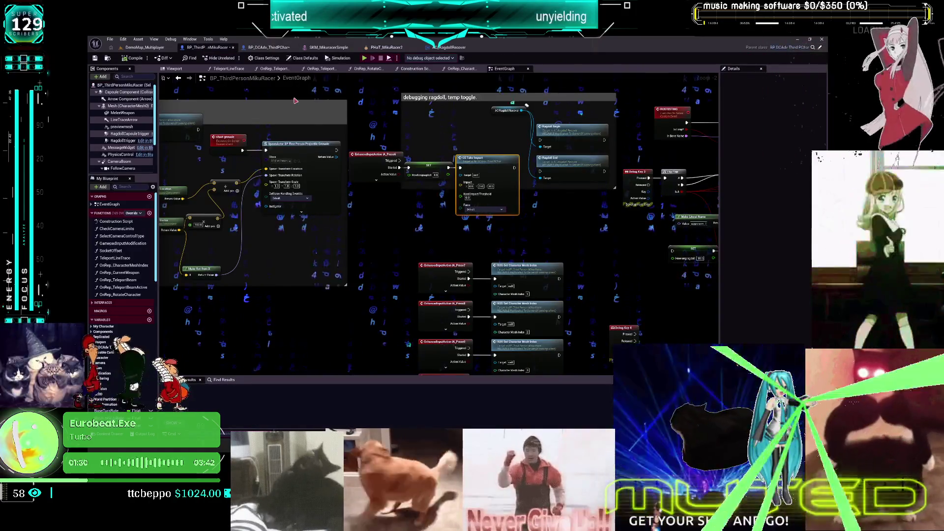
In BP_DCAdv_ThirdPChar's ToggleLimpLimb function, set Select Name option B to Disabled and save
left_click(265, 48)
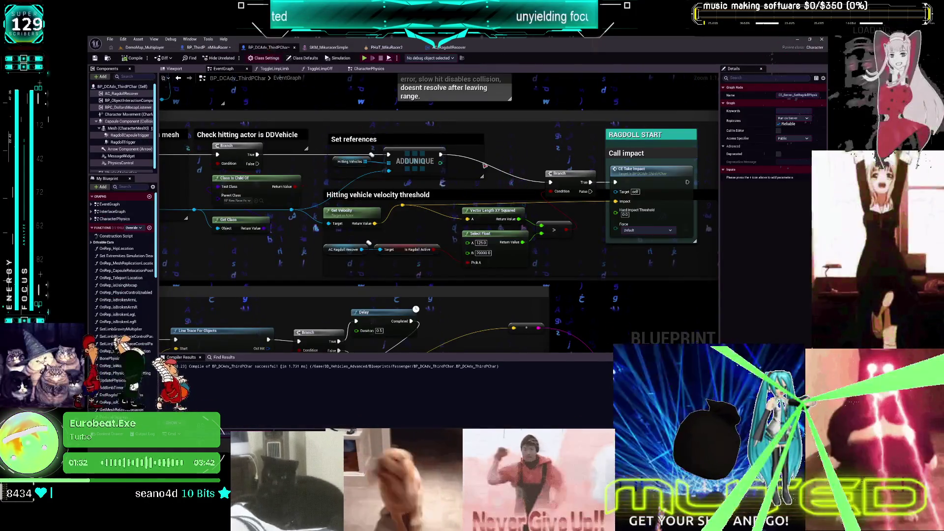
scroll(394, 133, "down", 2)
left_click(369, 68)
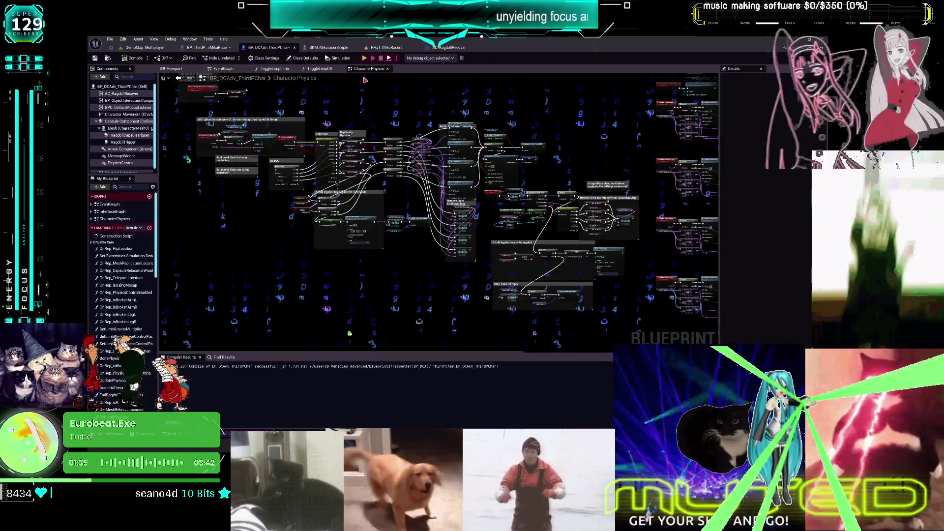
scroll(511, 212, "up", 4)
scroll(511, 212, "down", 3)
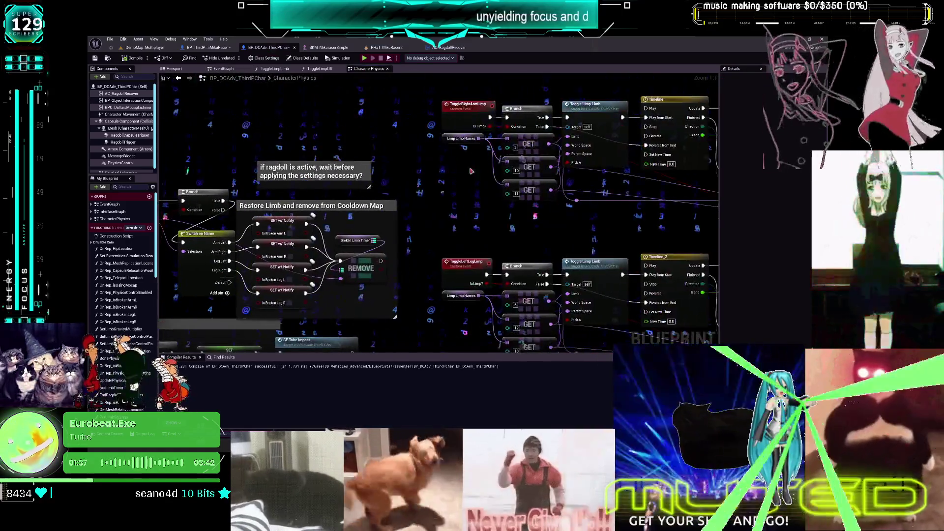
scroll(386, 147, "up", 3)
double_click(386, 146)
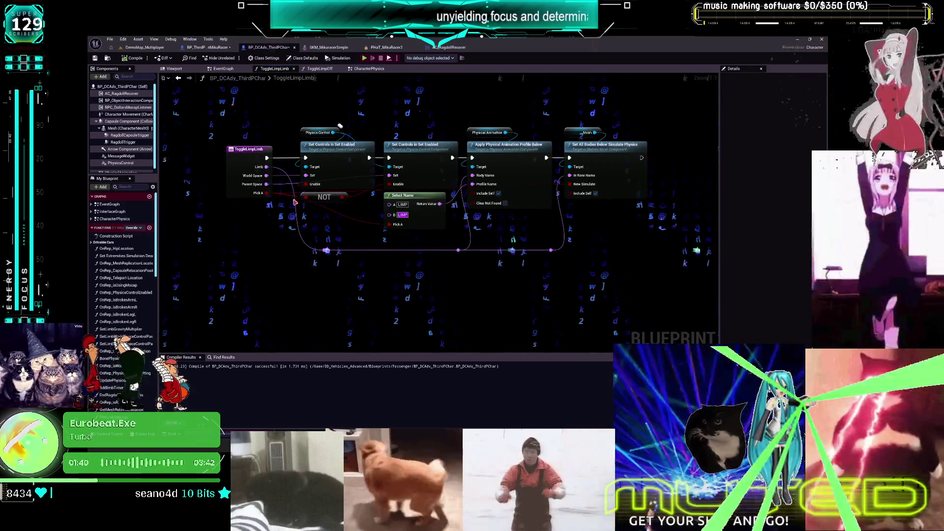
type("Disa")
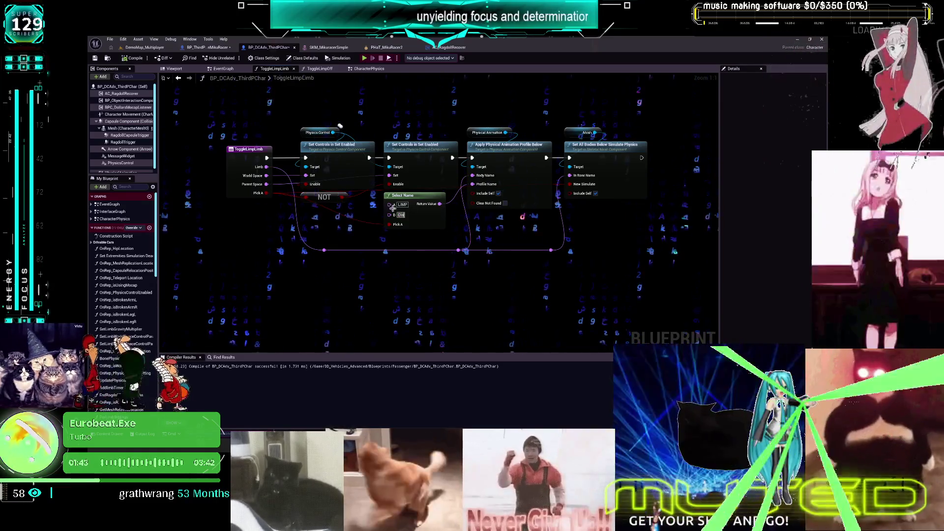
type("bled")
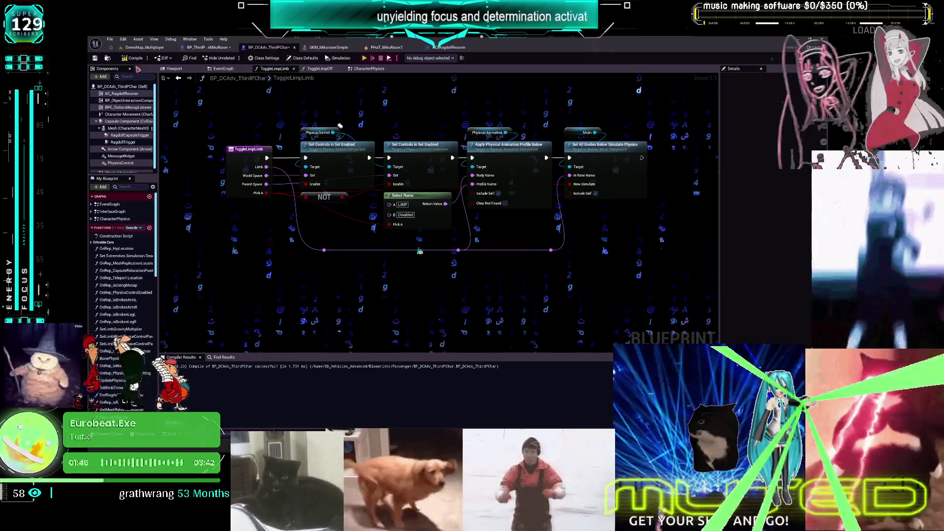
left_click(95, 58)
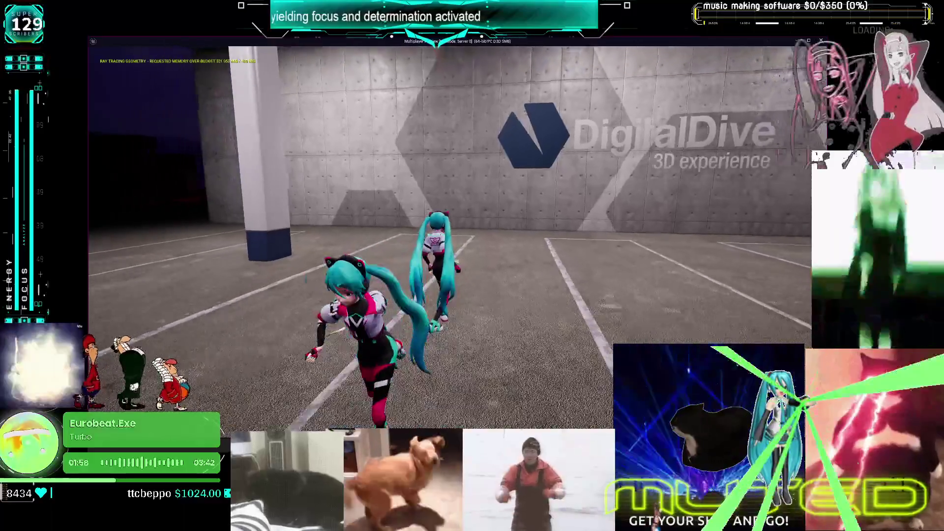
Run the character toward the other player and the pillar, then stop the play session
key("w")
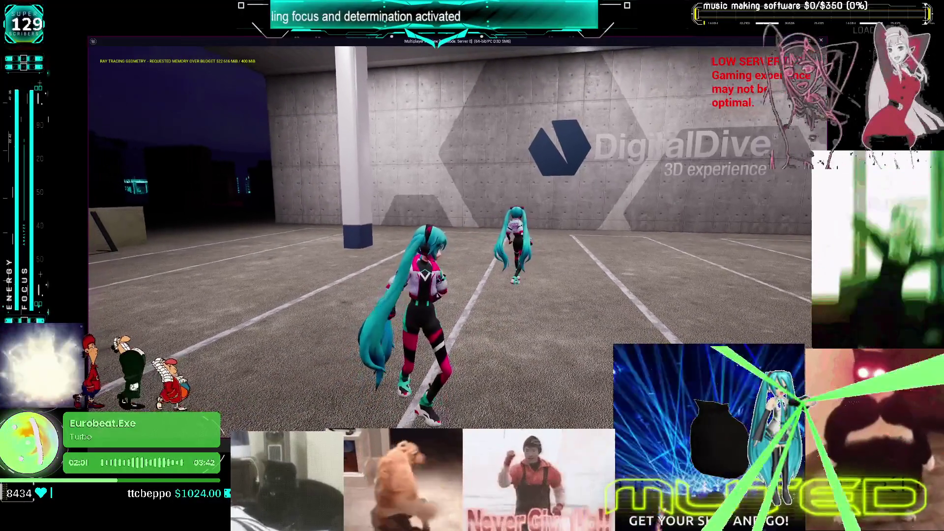
key("w")
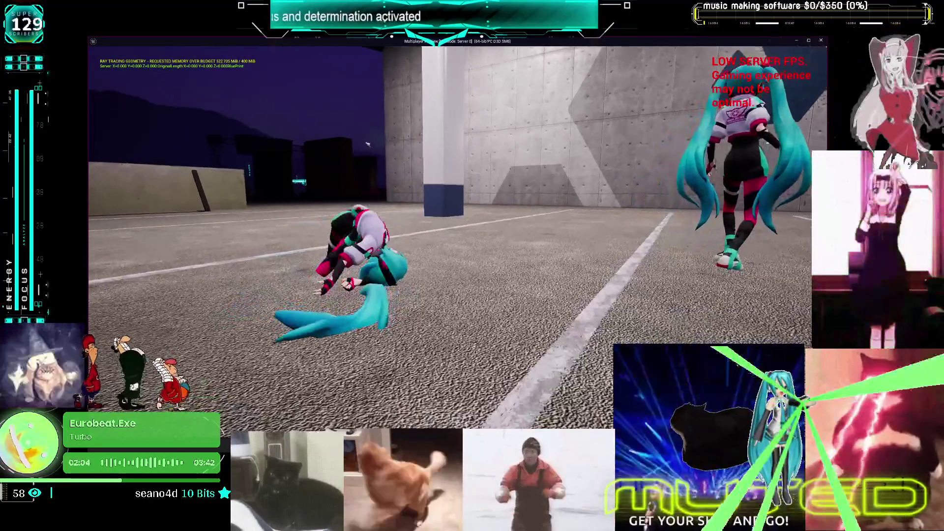
key("Escape")
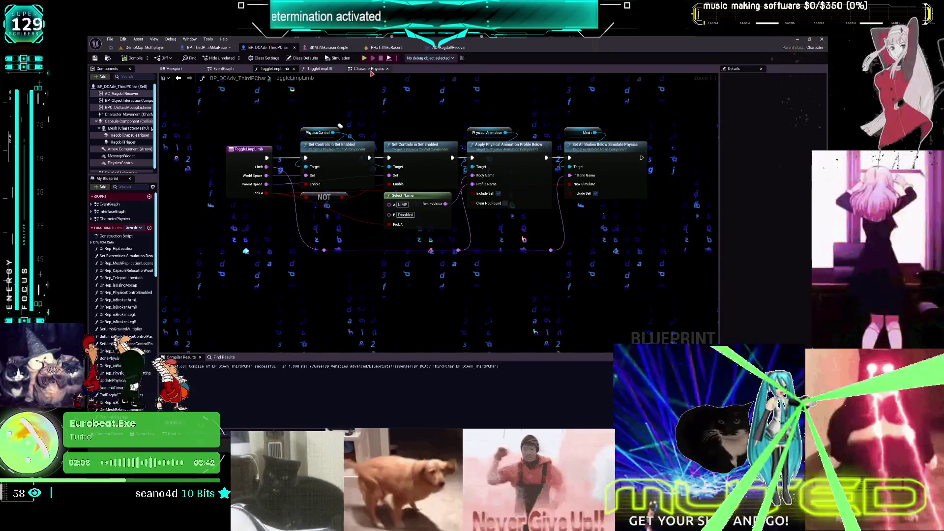
Look through the CharacterPhysics and ToggleLimpLimb graphs, ending on the EventGraph's four SET w/ Notify nodes
left_click(370, 69)
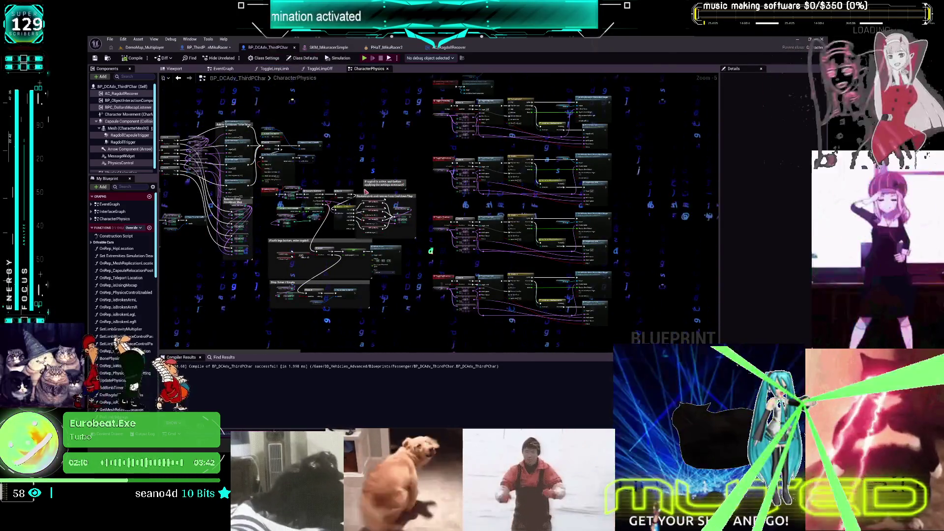
left_click(223, 69)
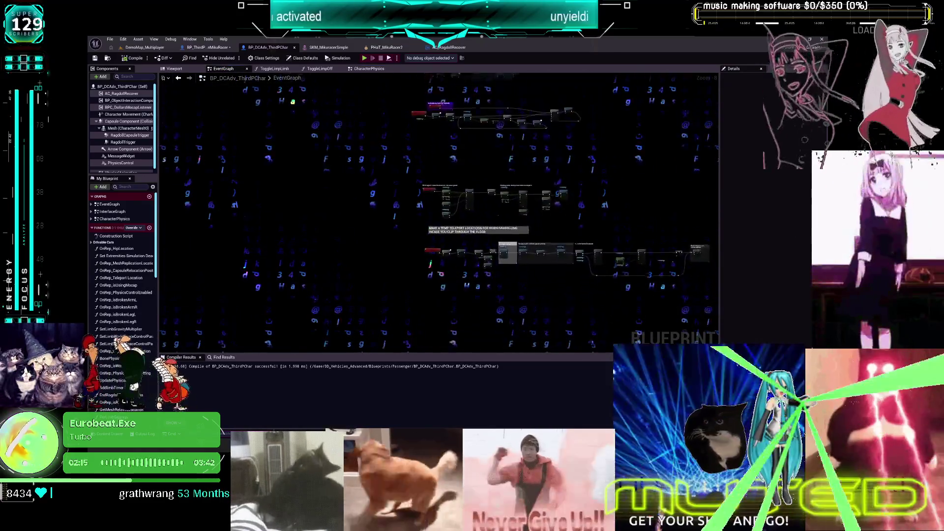
scroll(364, 224, "up", 6)
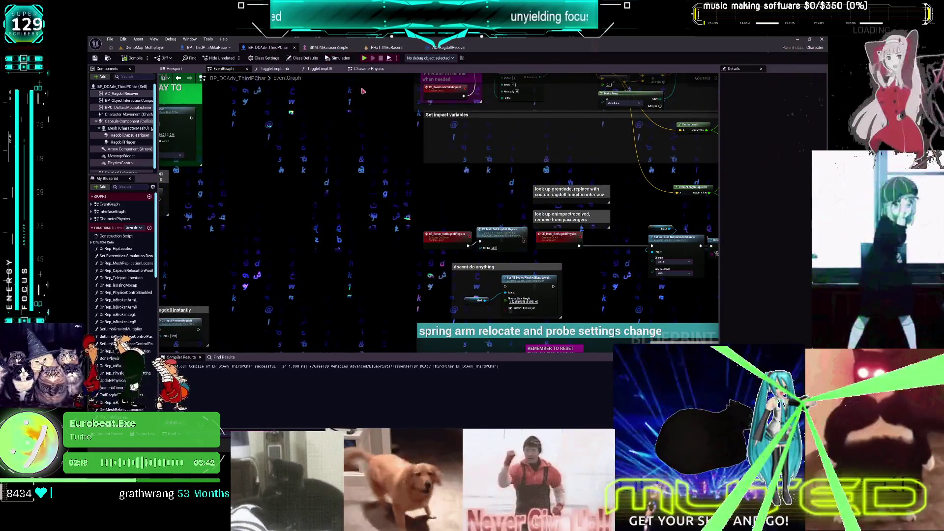
left_click(320, 69)
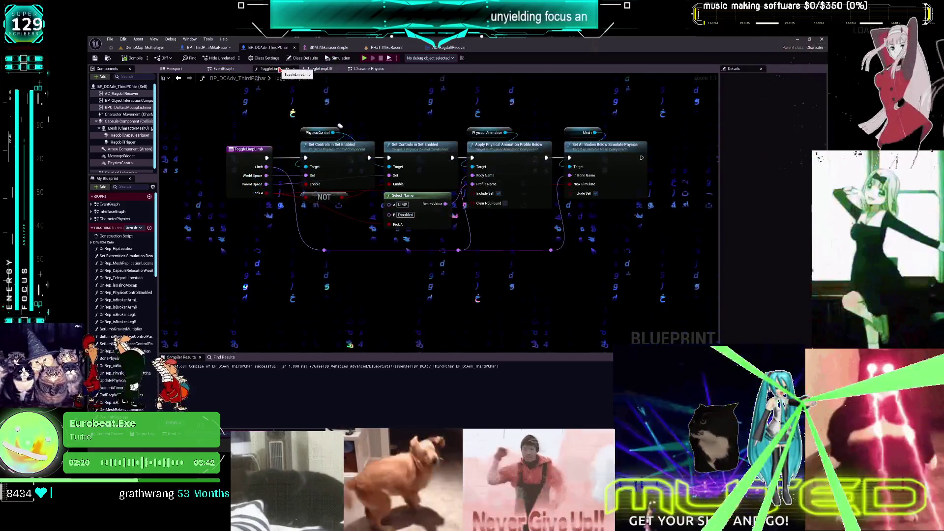
left_click(366, 69)
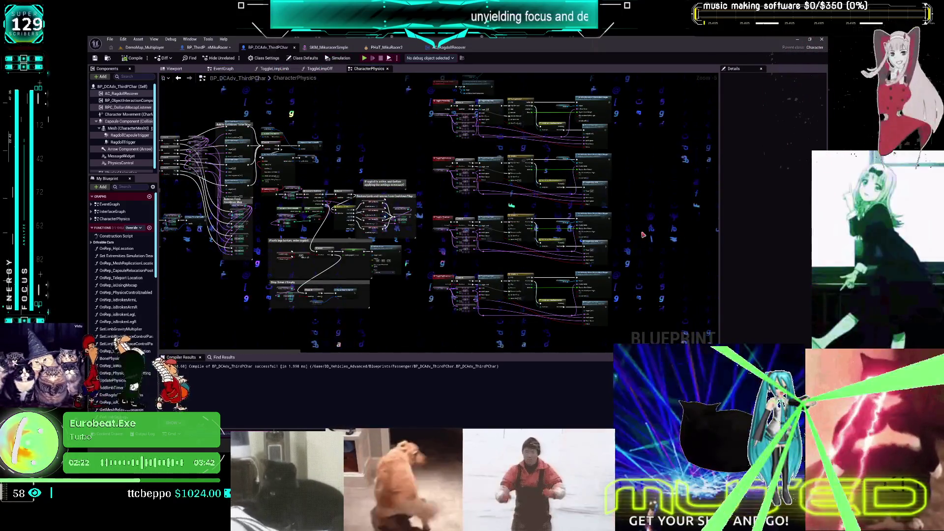
scroll(338, 202, "up", 1)
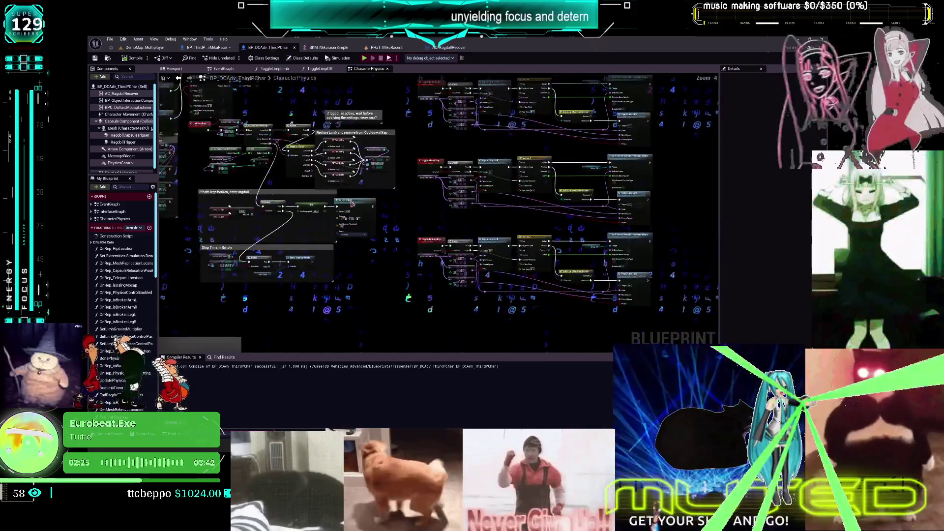
scroll(338, 202, "up", 5)
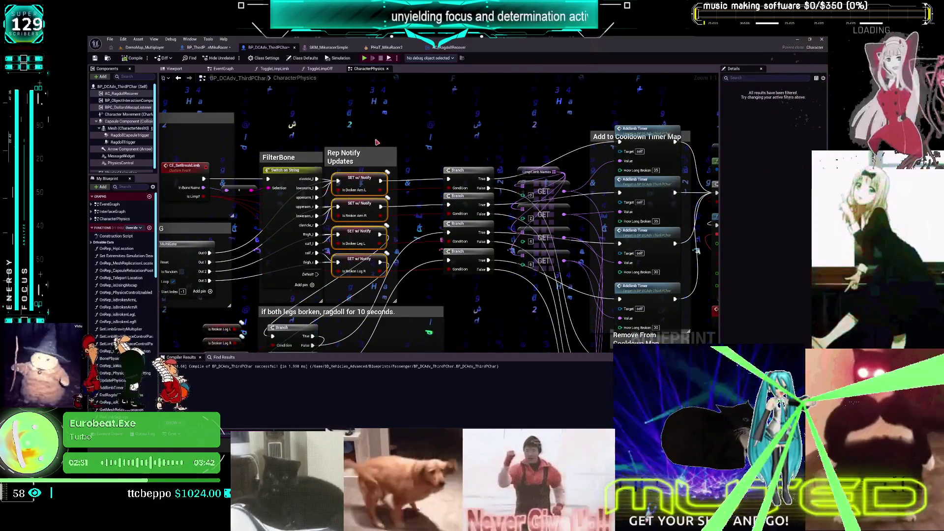
left_click(224, 69)
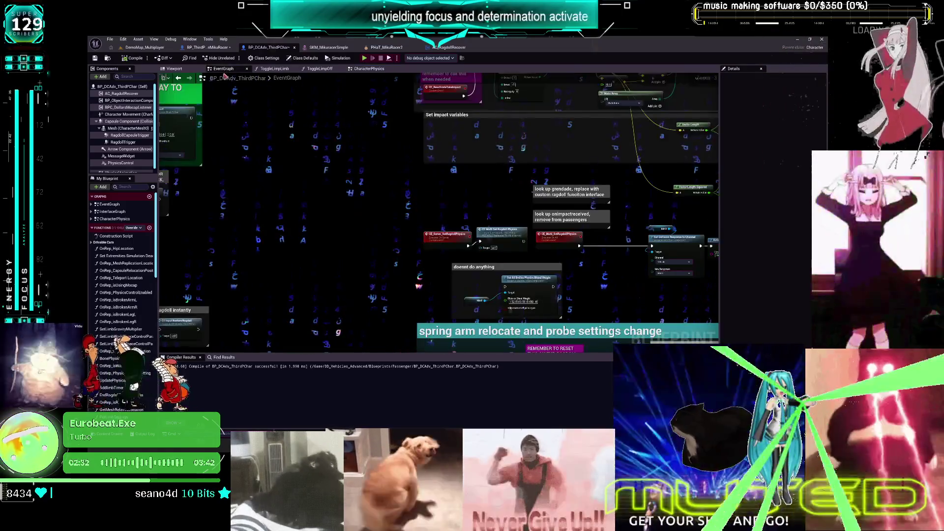
scroll(367, 163, "down", 5)
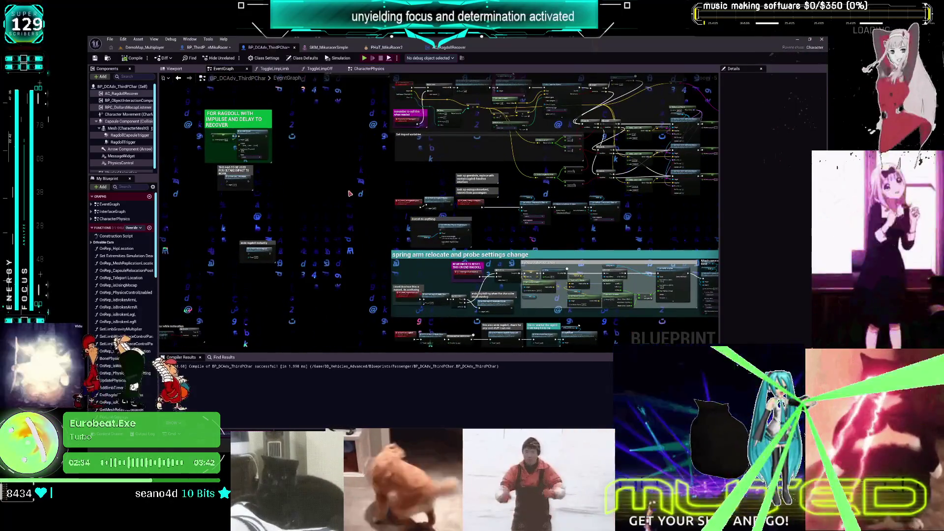
scroll(349, 193, "up", 6)
scroll(401, 168, "down", 1)
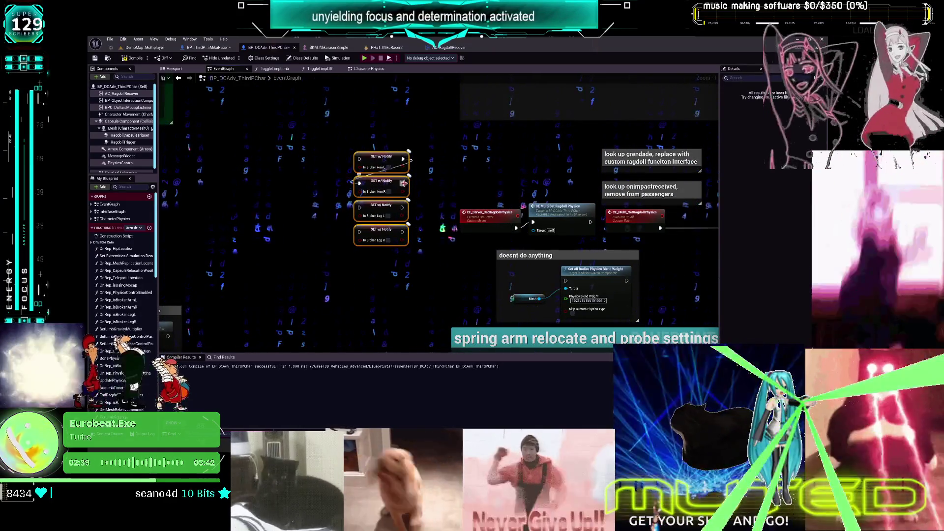
Wire Completed through the SET w/ Notify chain into CE Server Set Ragdoll Physics and compile
mouse_move(402, 207)
left_mouse_down()
mouse_move(372, 229)
mouse_move(317, 212)
mouse_move(366, 211)
mouse_move(504, 67)
mouse_move(484, 208)
mouse_move(464, 215)
left_mouse_up()
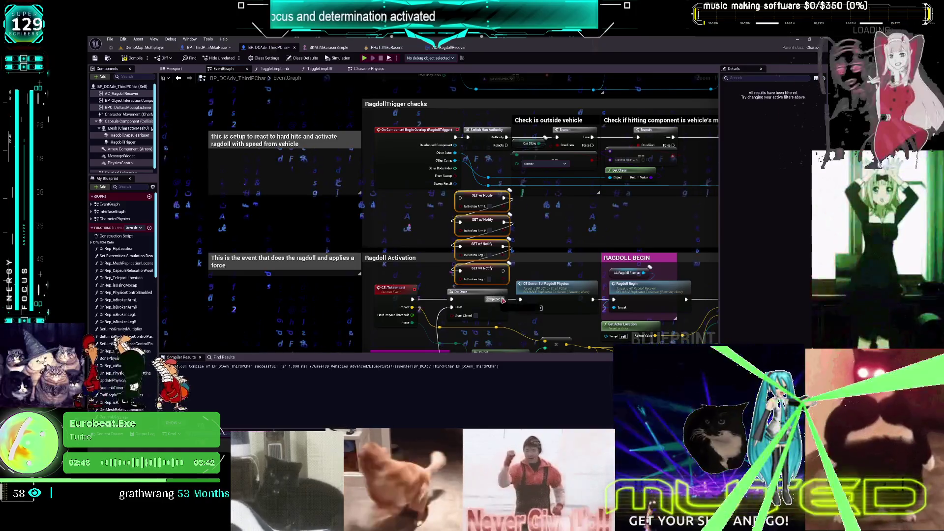
mouse_move(502, 300)
left_mouse_down()
mouse_move(484, 298)
mouse_move(500, 293)
left_mouse_up()
left_click(501, 308)
left_click_drag(461, 201, 460, 196)
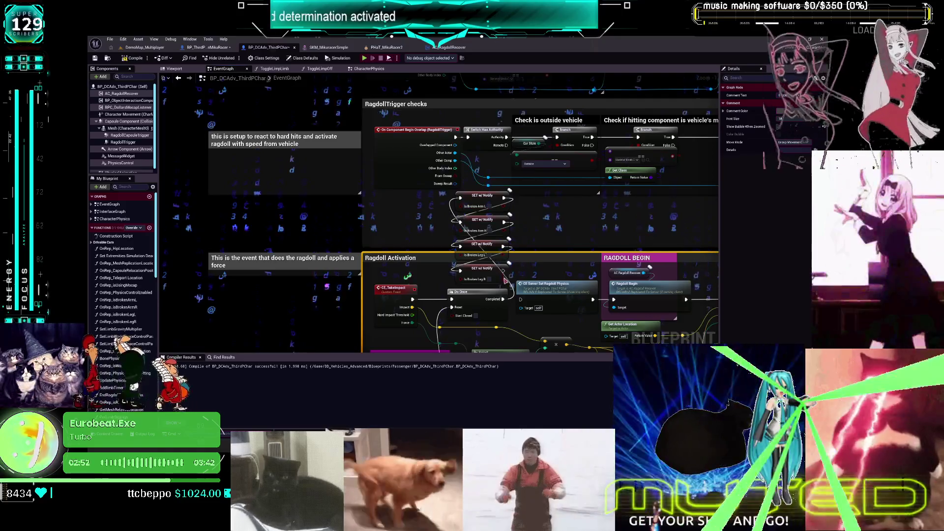
left_click_drag(504, 269, 521, 299)
left_click(129, 58)
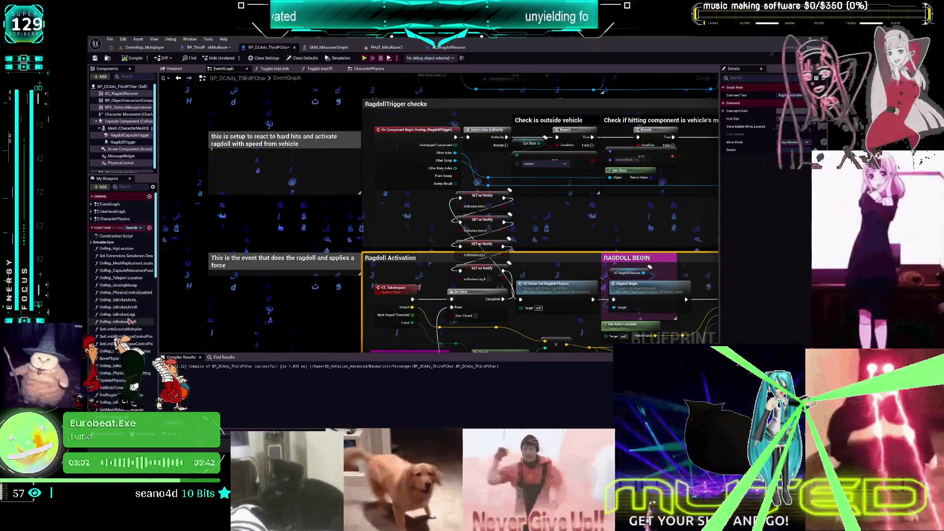
Follow OnRep_isBrokenArmL to its ToggleLeftArmLimp event in the CharacterPhysics graph
double_click(131, 300)
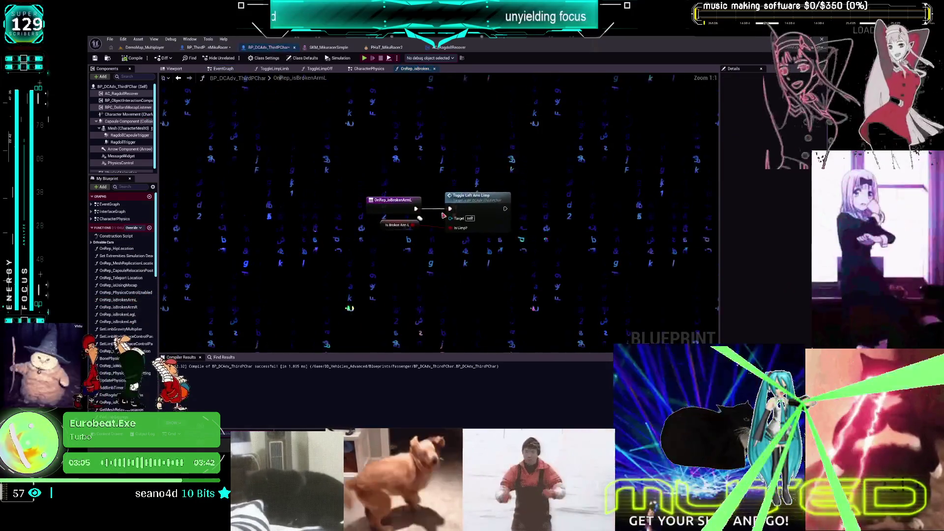
double_click(475, 207)
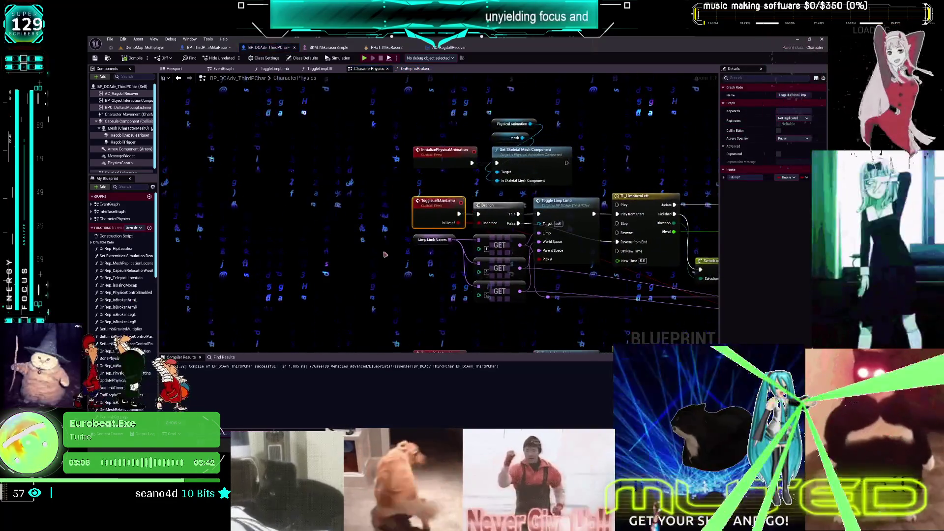
scroll(400, 210, "up", 2)
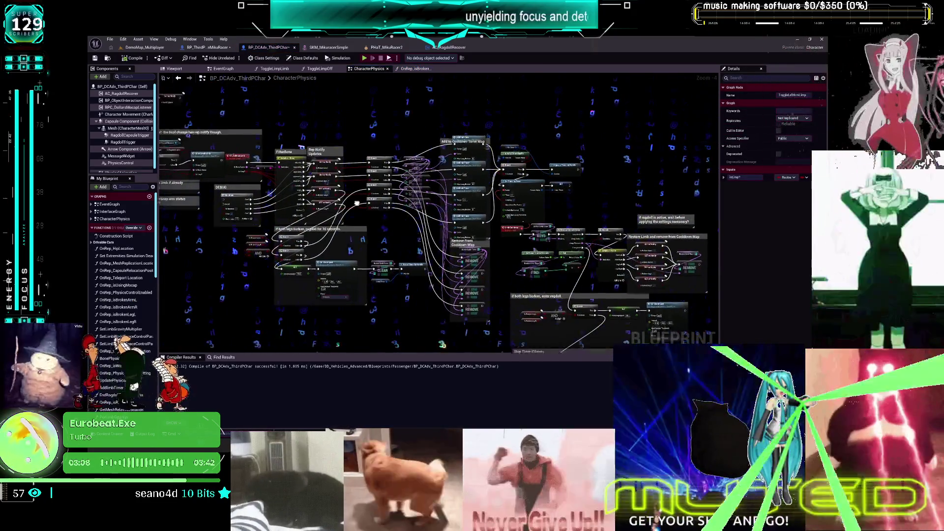
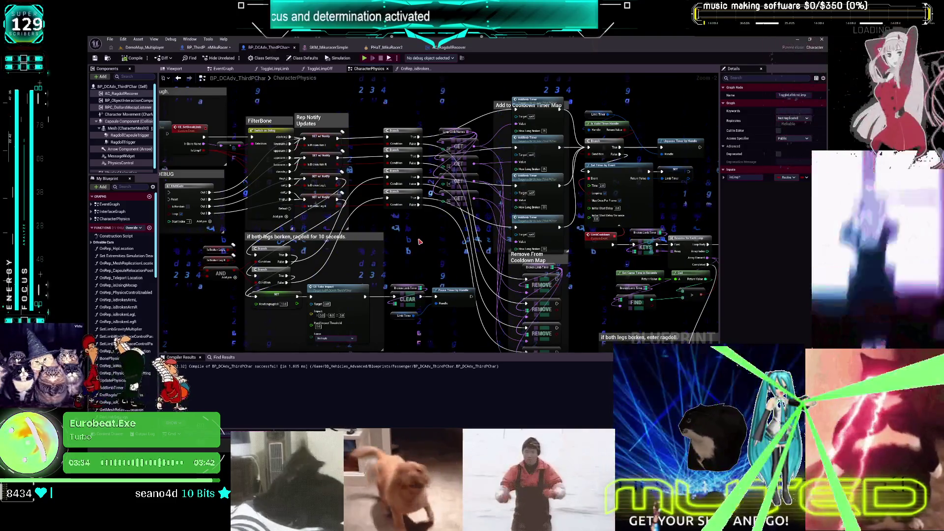
Inspect the CE_SetBreakLimb node's inputs in the physics graph
left_click_drag(192, 144, 308, 167)
left_click(308, 157)
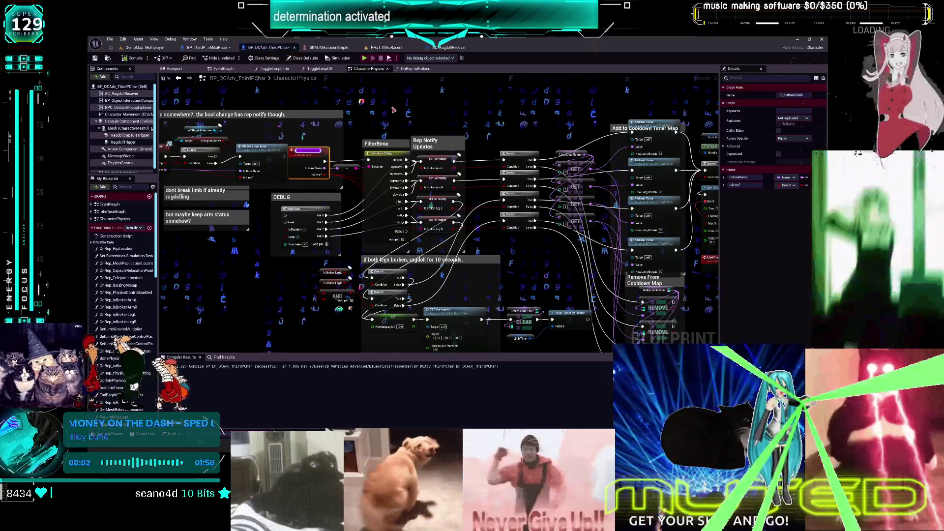
left_click(222, 51)
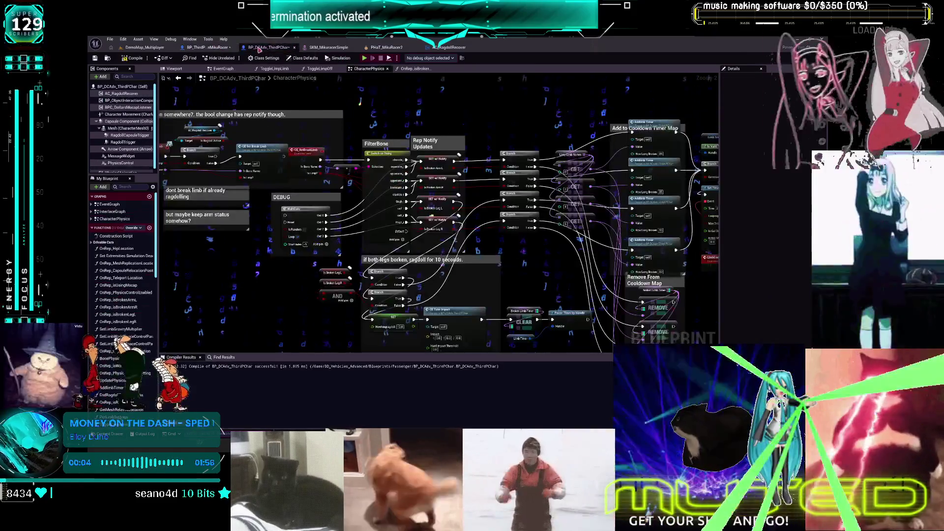
In the EventGraph, delete the four broken-limb flag setter nodes, including Is Broken Leg L
left_click(224, 70)
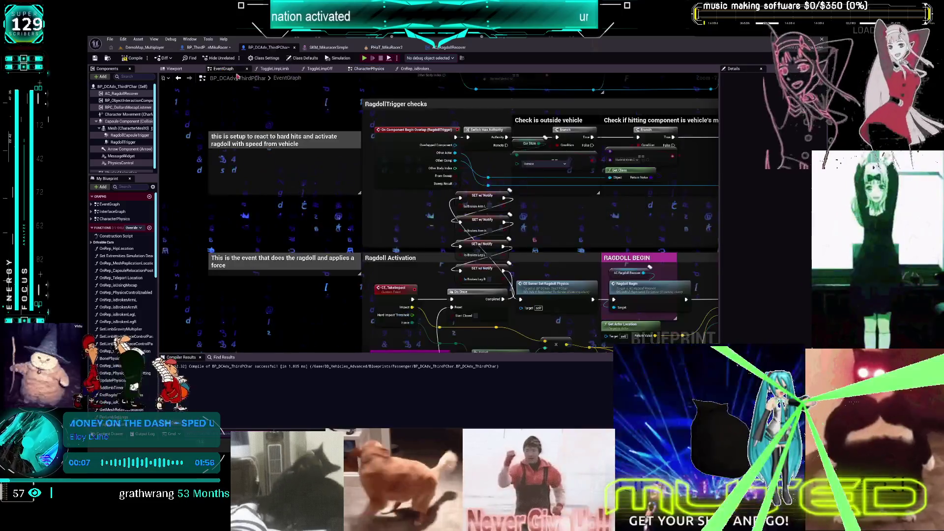
scroll(302, 215, "down", 3)
scroll(360, 241, "up", 2)
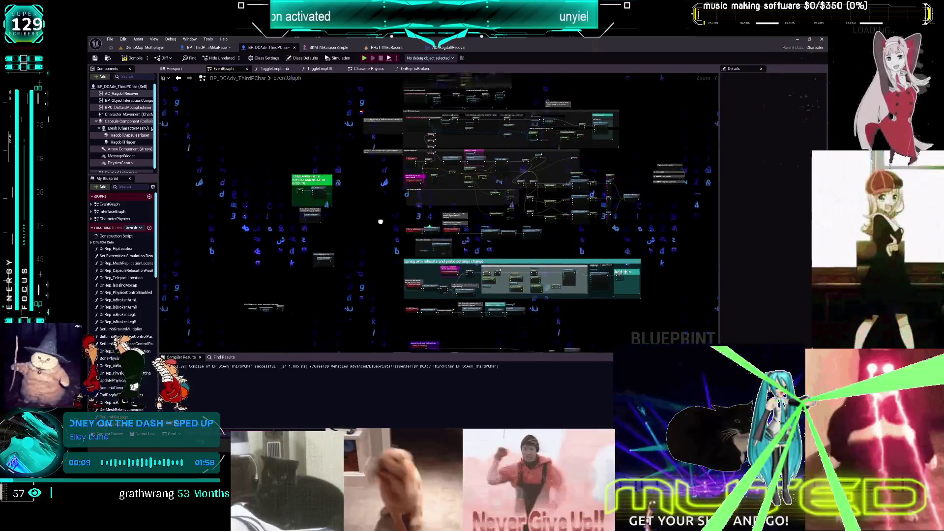
scroll(360, 241, "up", 1)
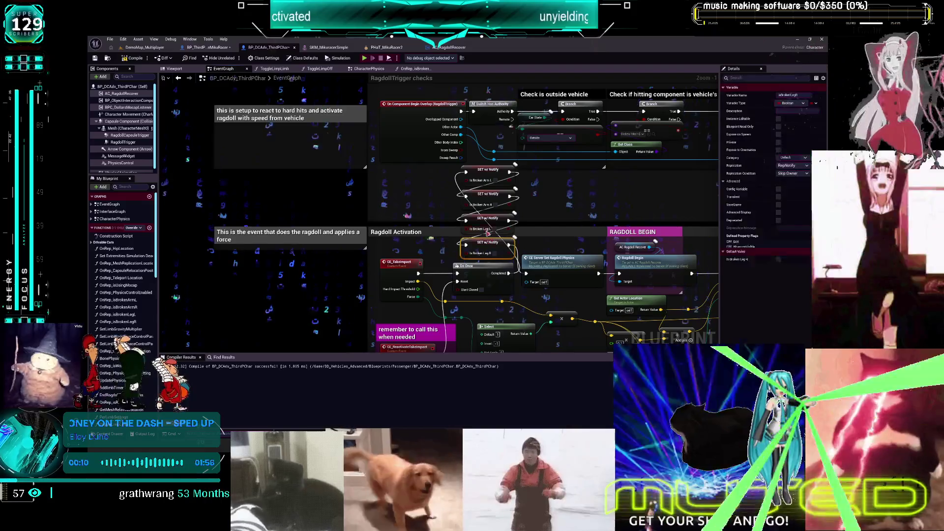
left_click(480, 215, "shift")
key("Delete")
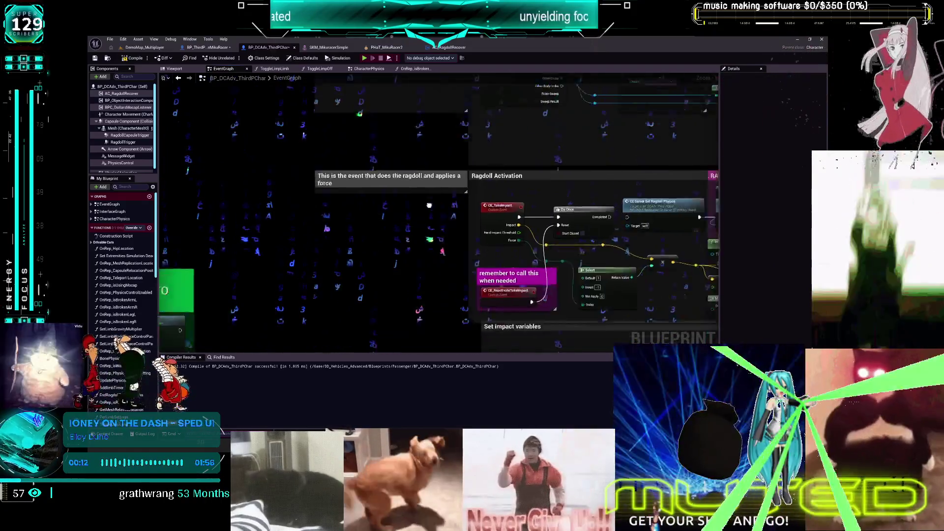
Add a CE Set Break Limb call and a For Each Loop, wiring the loop body into it
scroll(345, 220, "up", 1)
right_click(358, 208)
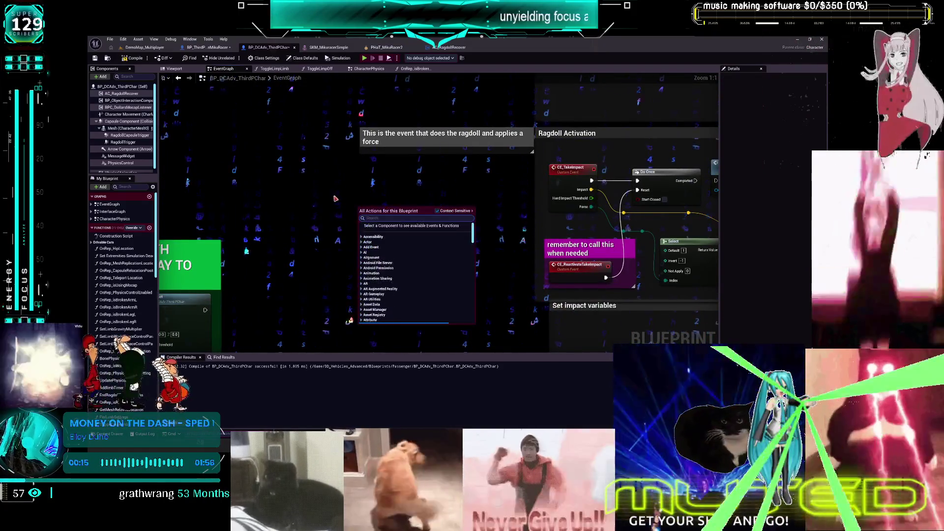
left_click(396, 231)
left_click_drag(417, 209, 458, 190)
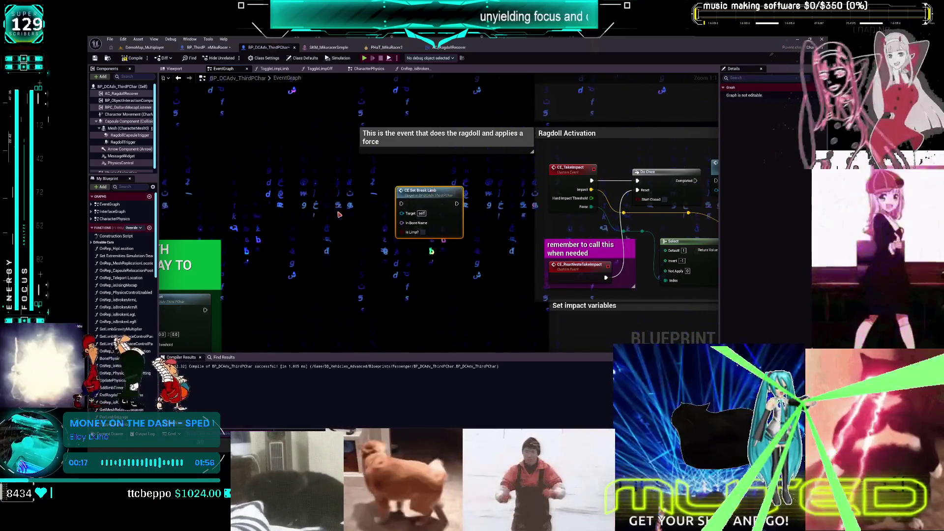
right_click(336, 216)
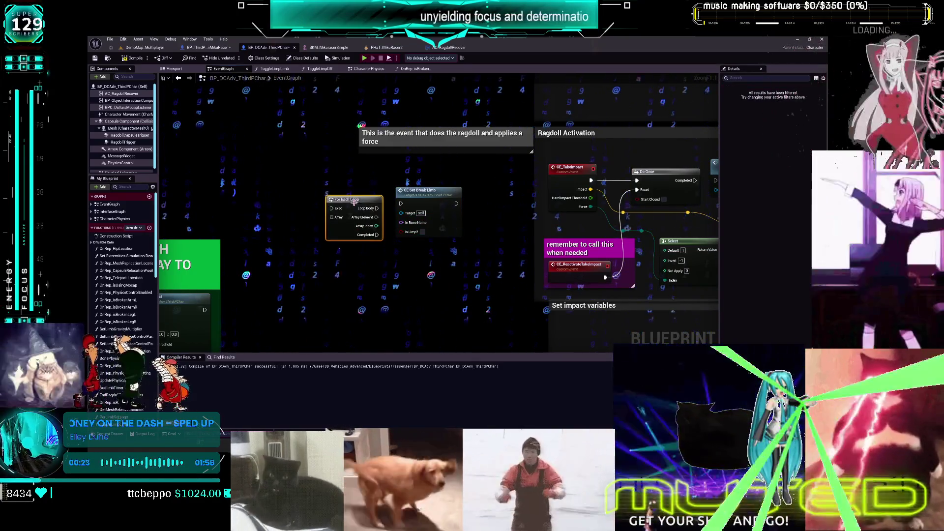
left_click_drag(373, 209, 401, 203)
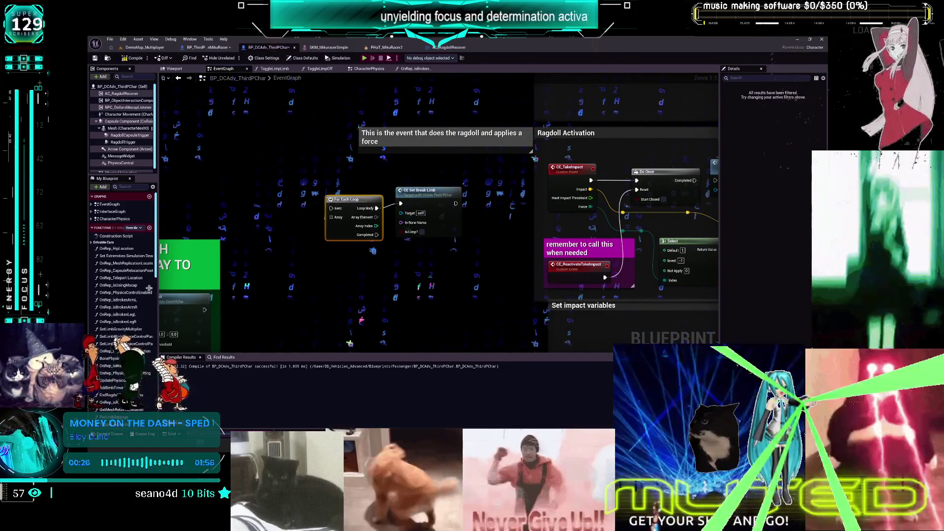
scroll(142, 252, "down", 10)
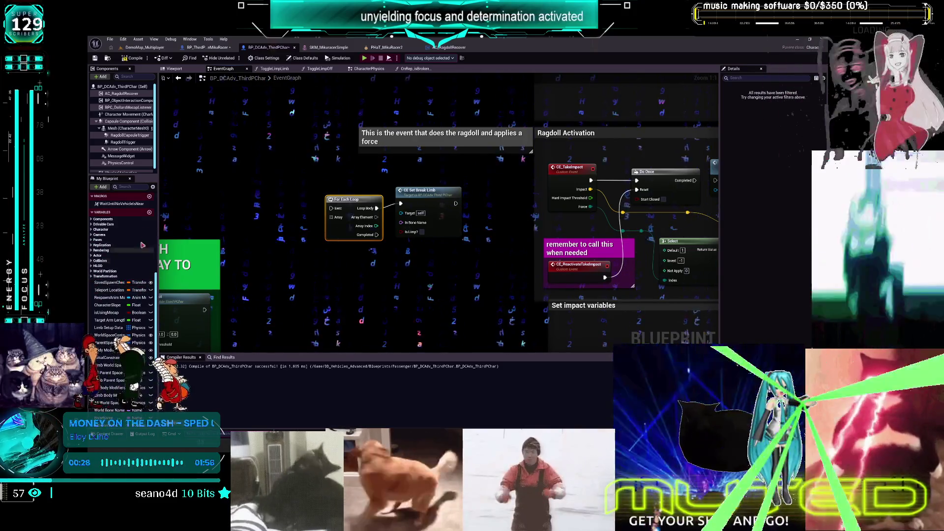
Add a new variable, later named Limp Limbs, and make it a Name array
left_click(149, 213)
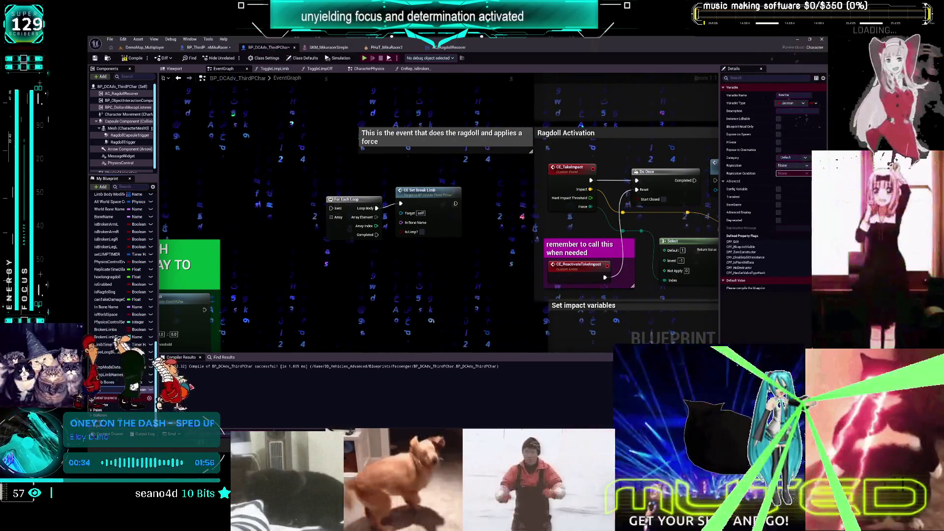
type("isLimp")
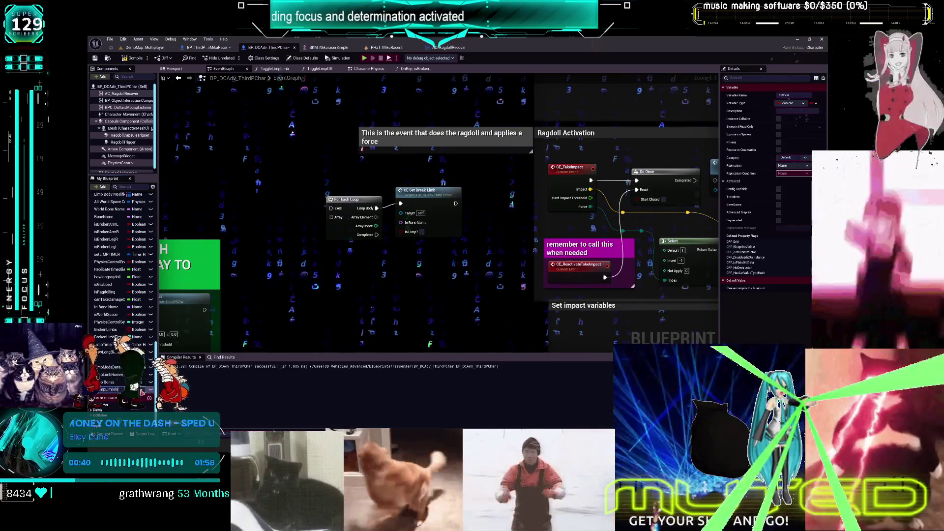
key("Return")
left_click(140, 295)
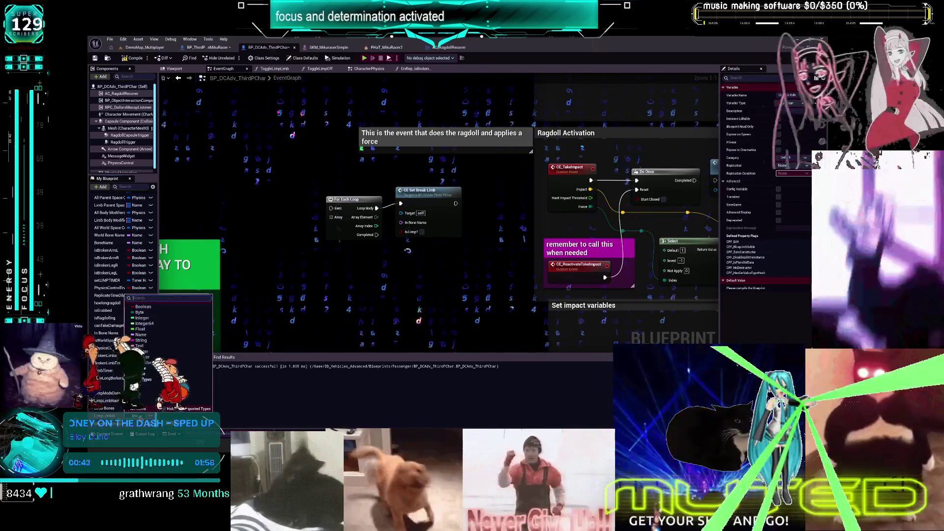
left_click(154, 336)
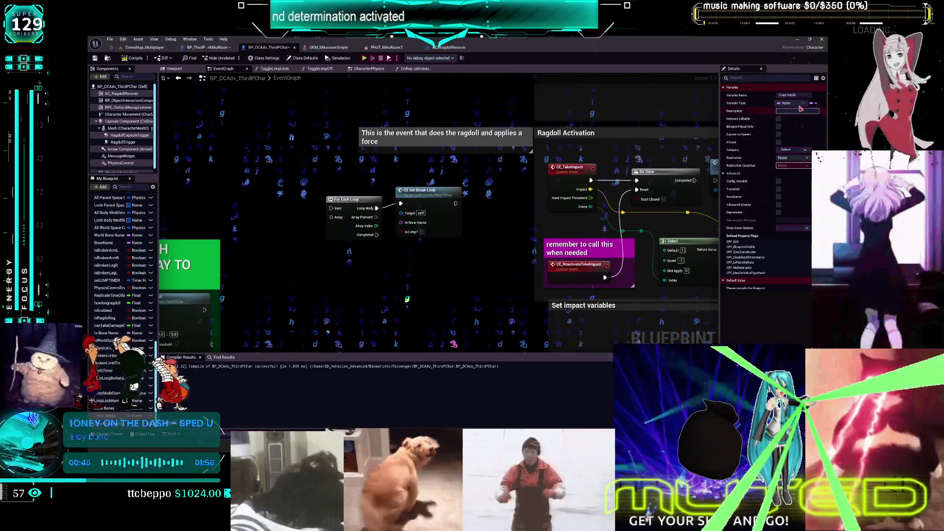
left_click(812, 104)
left_click(809, 119)
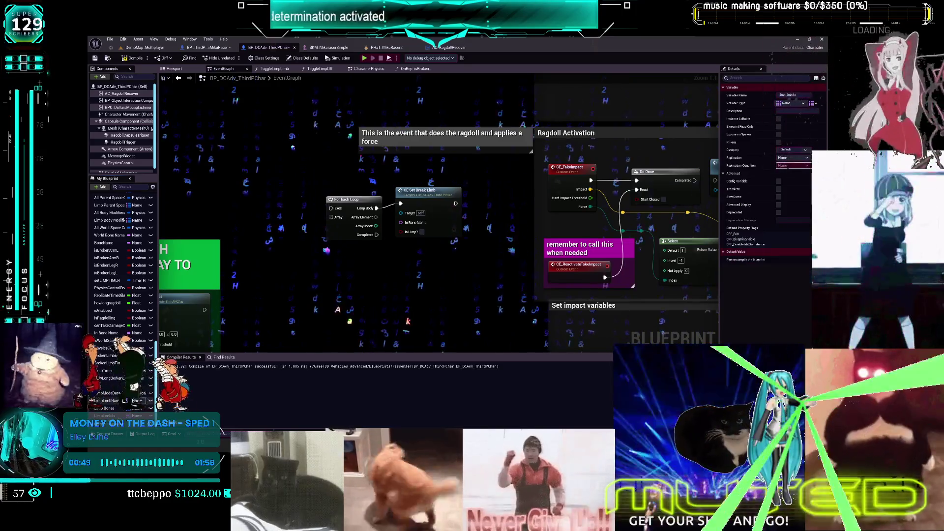
Connect Limp Limbs to the For Each Loop's Array input and compile the blueprint
mouse_move(104, 415)
left_mouse_down()
mouse_move(290, 238)
mouse_move(332, 218)
left_mouse_up()
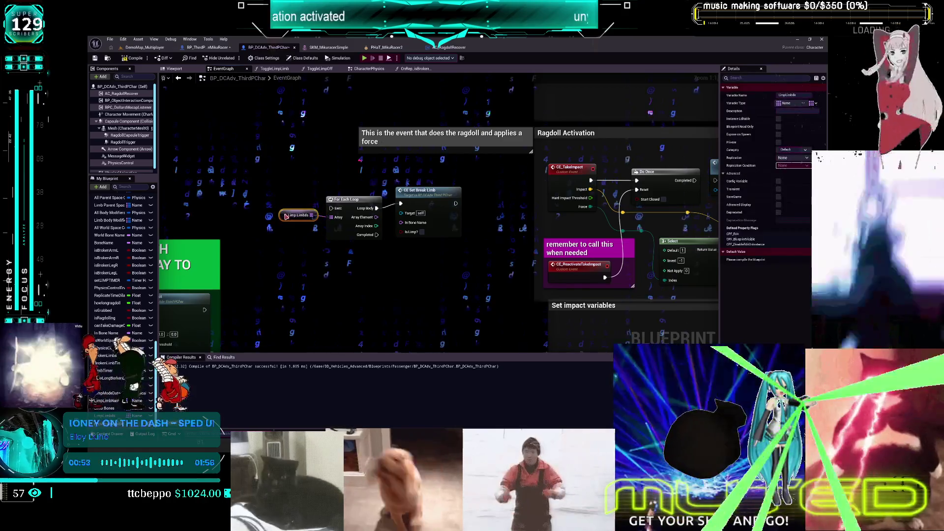
left_click(796, 95)
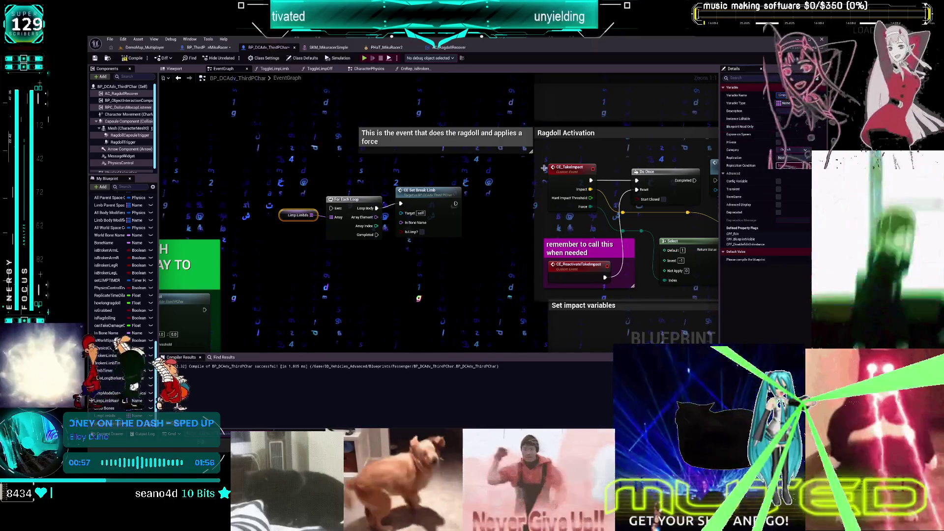
left_click(413, 158)
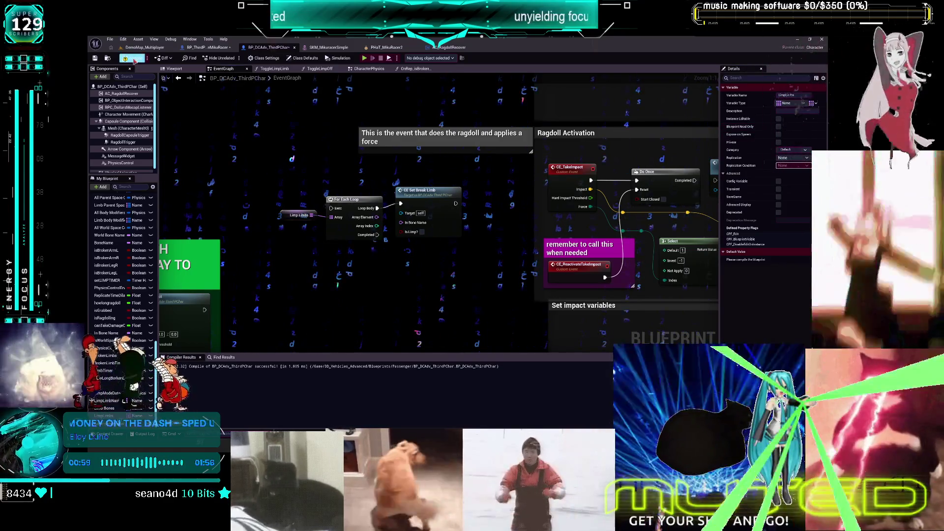
left_click(132, 58)
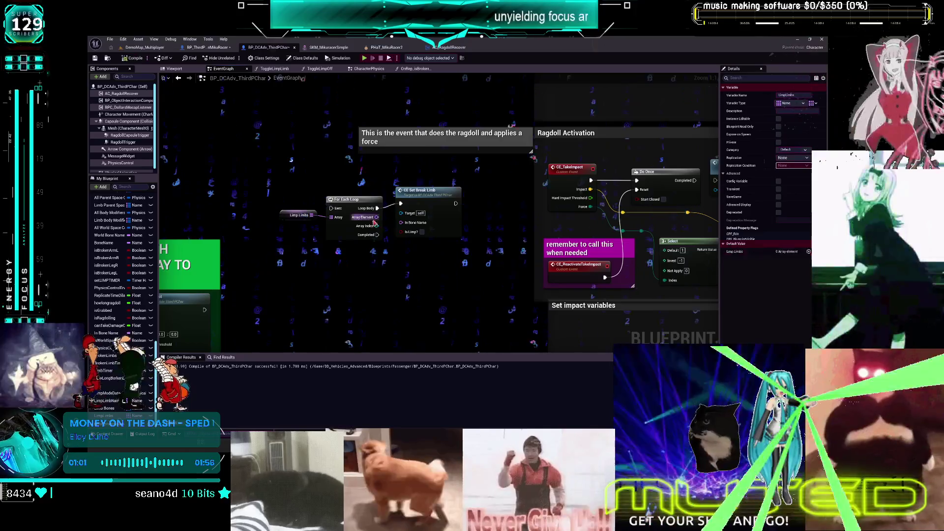
Add four elements to the Limp Limbs default value
left_click(809, 260)
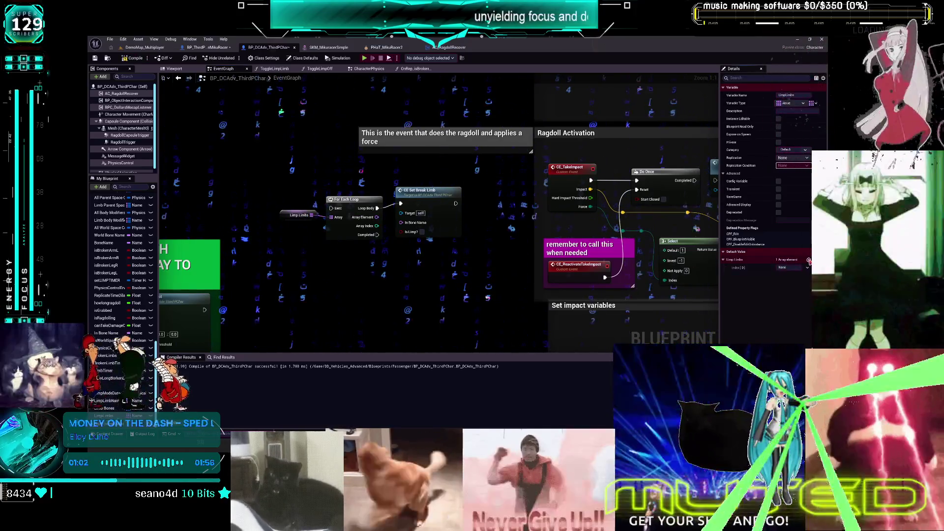
left_click(809, 260)
left_click(809, 260)
left_click(808, 260)
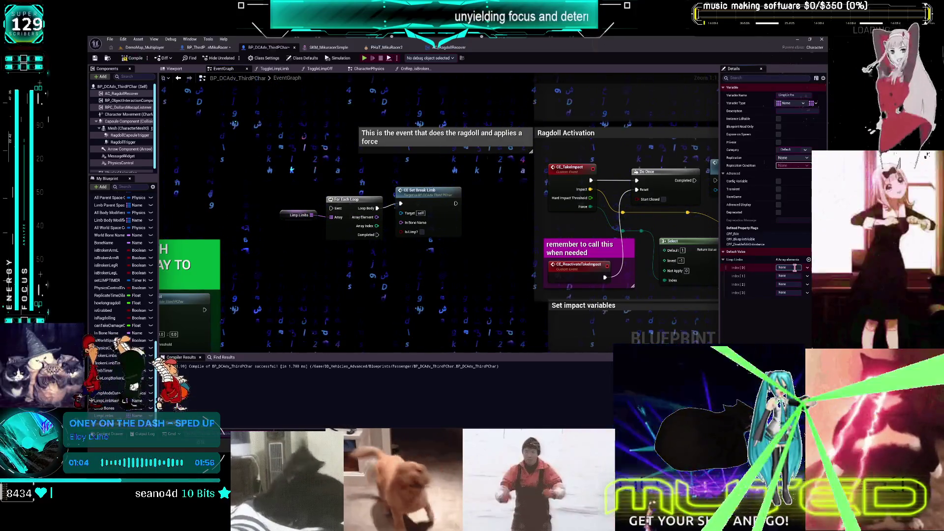
Enter clavicle_l and clavicle_r as the first two Limp Limbs entries
left_click(788, 268)
type("clav")
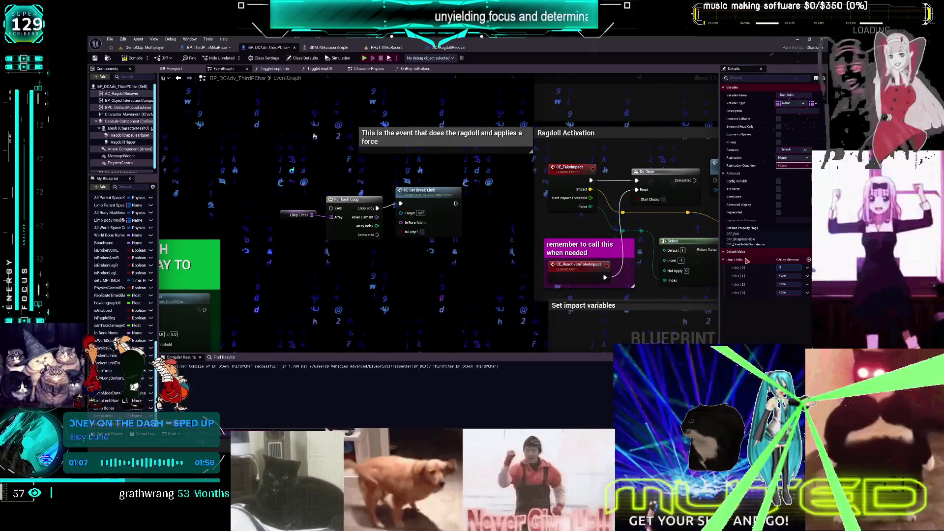
type("icle")
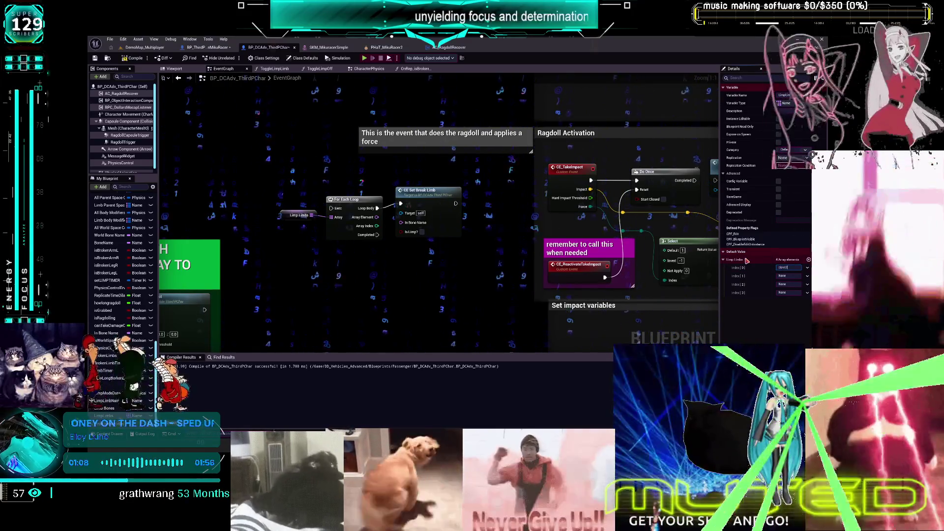
key("ctrl+c")
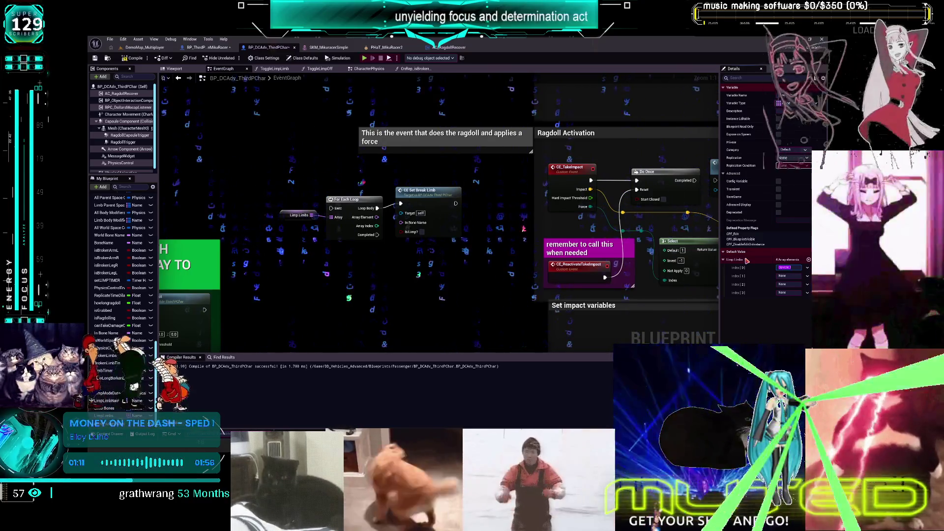
key("Tab")
key("ctrl+v")
key("BackSpace")
type("r")
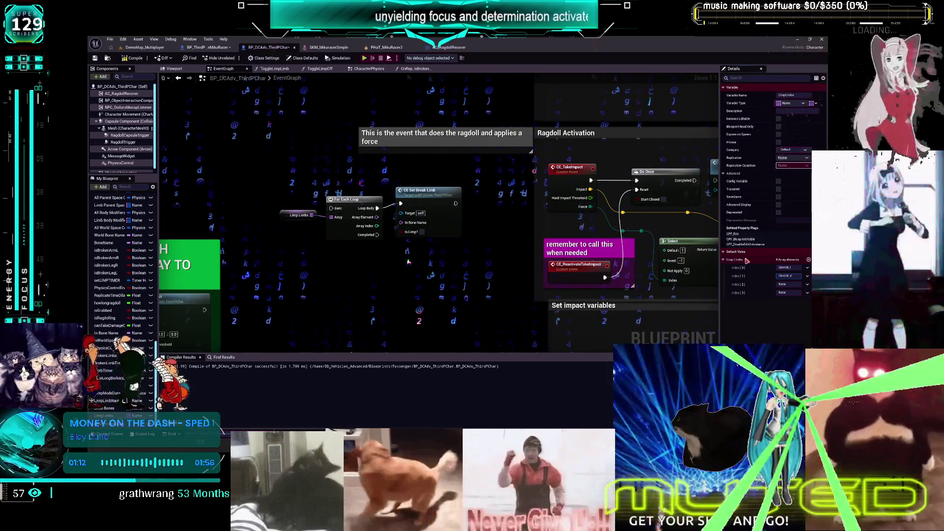
key("Tab")
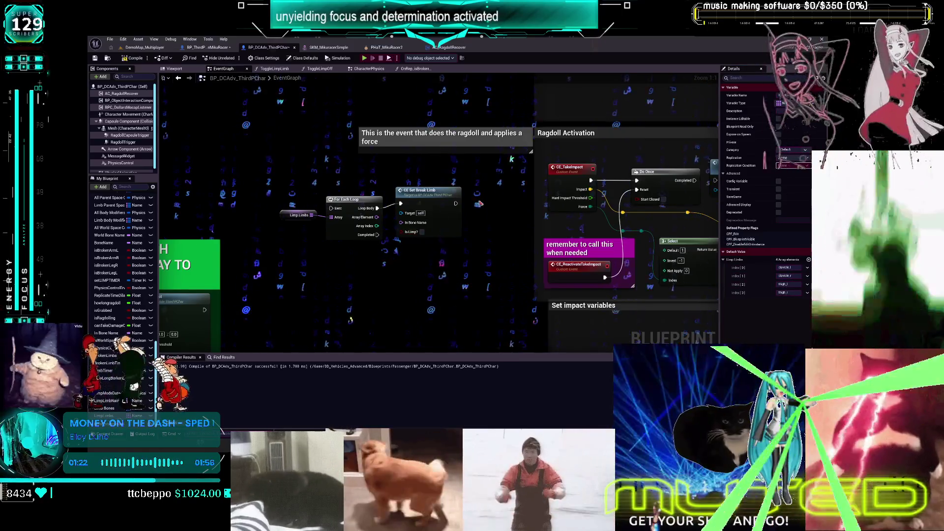
left_click_drag(476, 203, 474, 238)
left_click(427, 256)
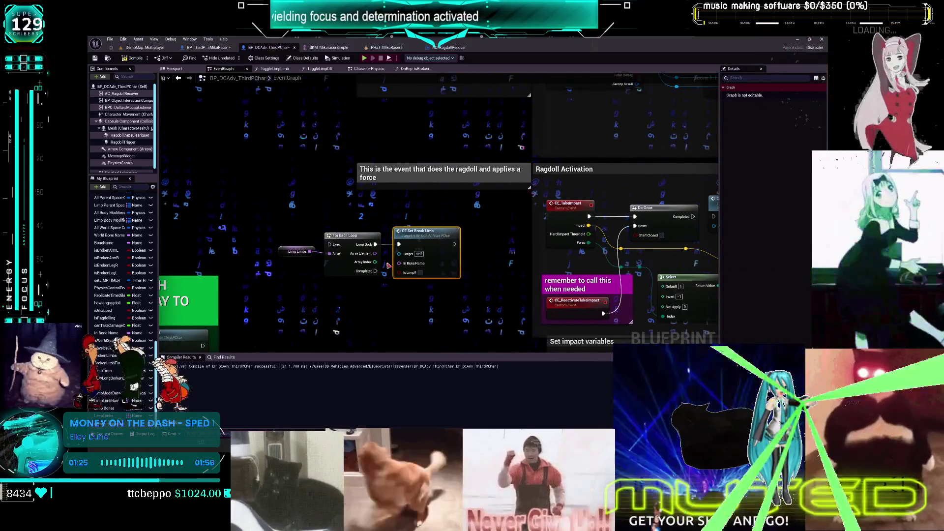
Shift the Limp Limbs, For Each Loop and CE Set Break Limb nodes right, then start a multiplayer preview
left_click_drag(464, 285, 280, 226)
mouse_move(417, 233)
left_mouse_down()
mouse_move(615, 162)
mouse_move(600, 148)
mouse_move(555, 140)
mouse_move(575, 143)
left_mouse_up()
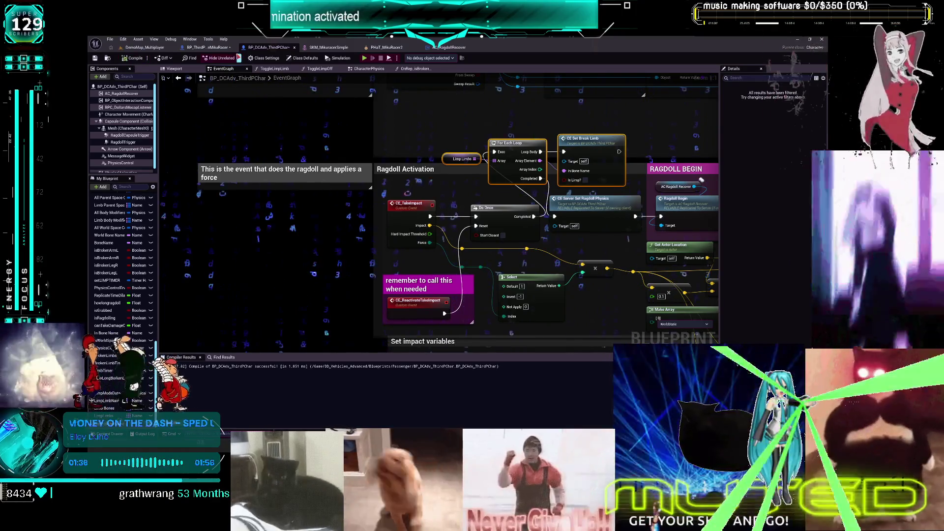
left_click(110, 39)
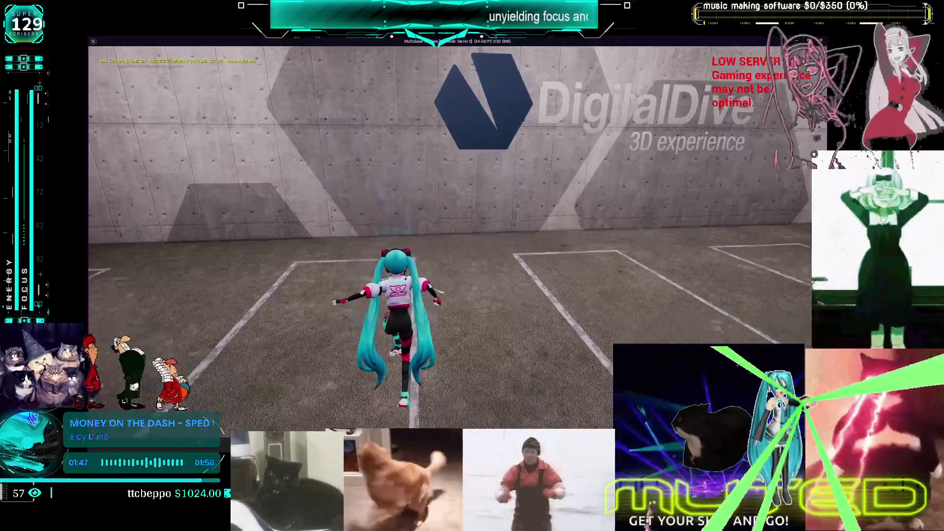
Walk the character forward and jump beside the wall, then stop the preview with Esc
key("w")
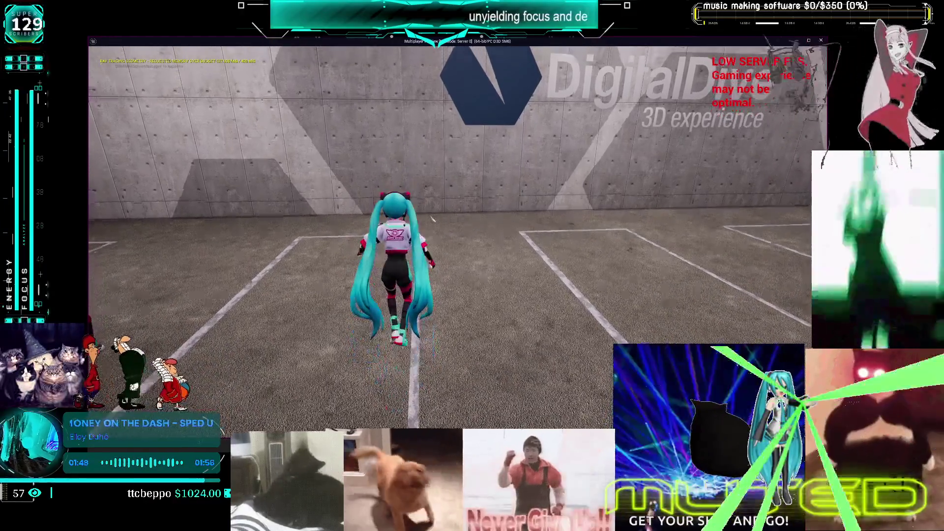
key("space")
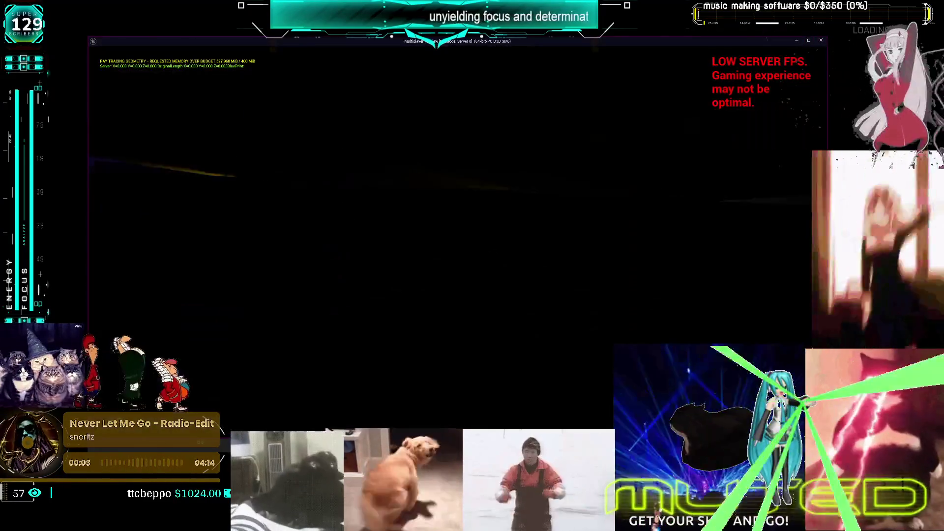
key("Escape")
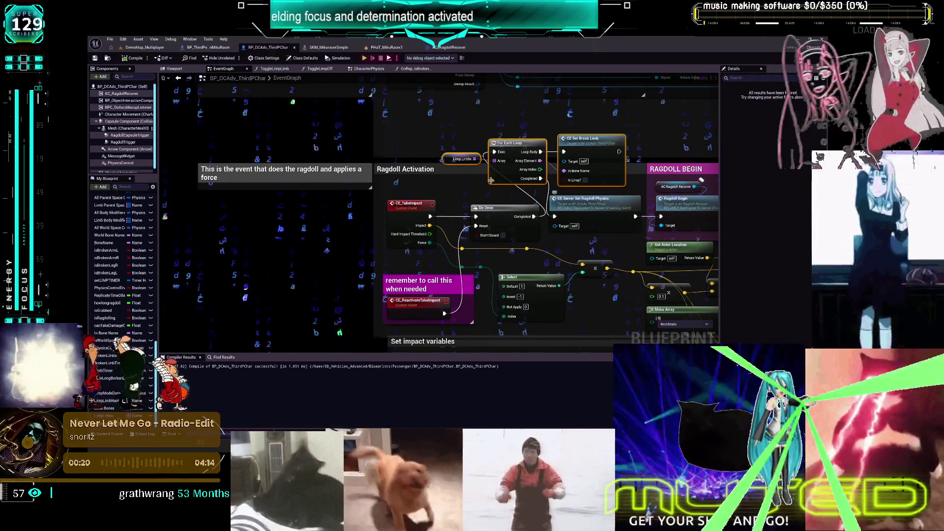
Link Do Once Completed to the CE_Server_SetRagdollPhysics event
left_click_drag(534, 216, 554, 216)
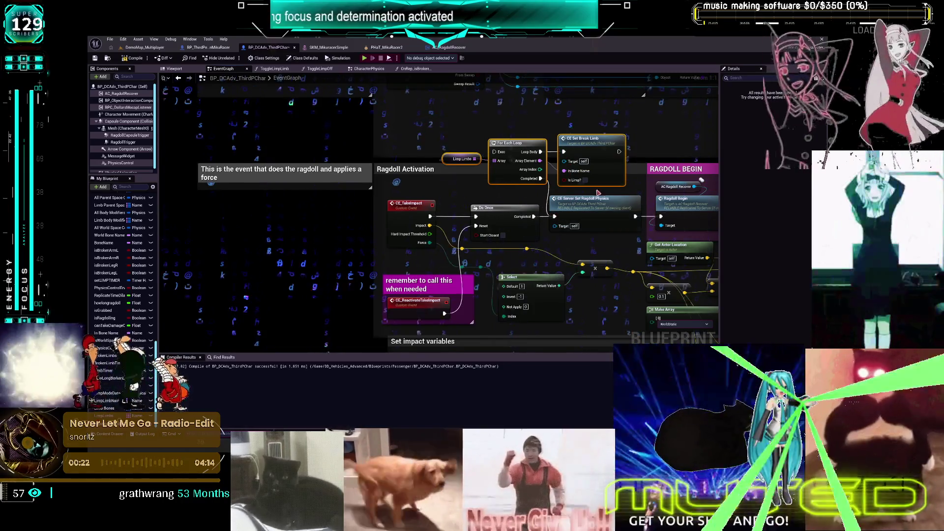
left_click_drag(439, 132, 574, 158)
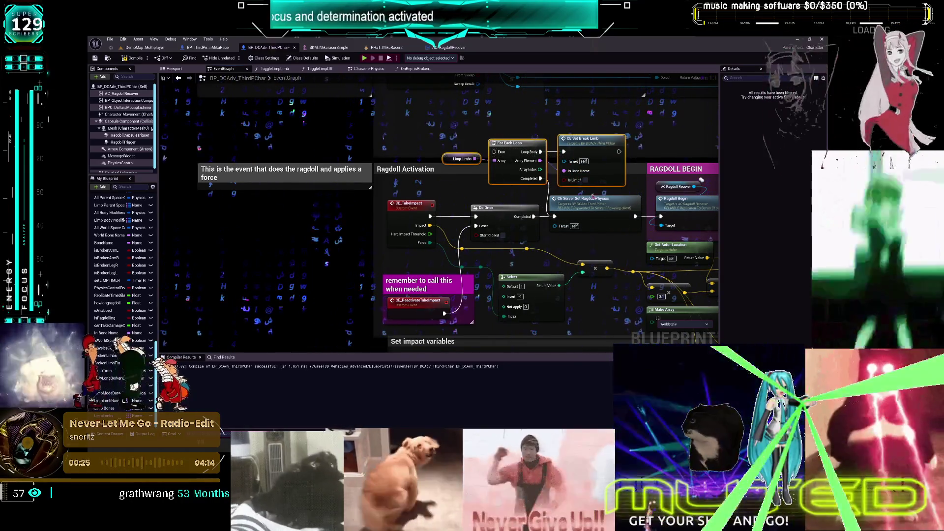
double_click(578, 223)
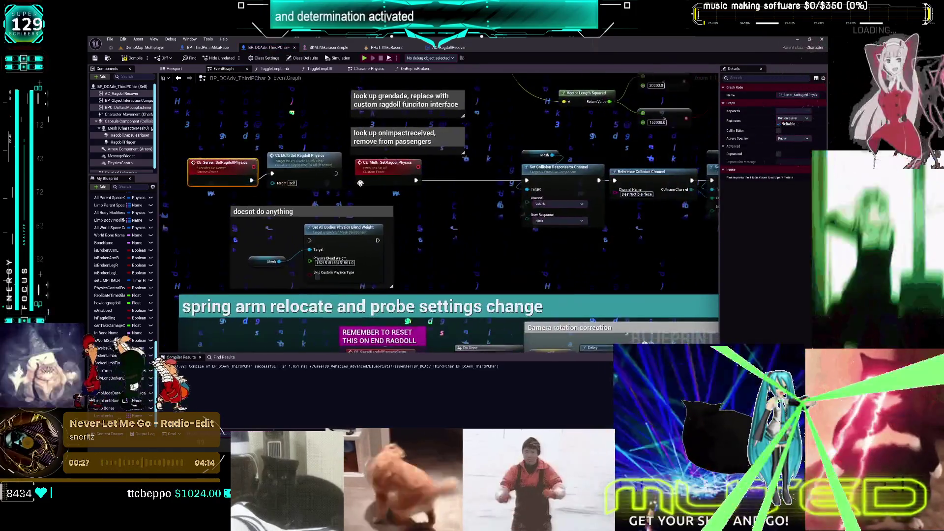
key("alt+Left")
Chain the limb loop after the multicast ragdoll event, compile, and launch a multiplayer test
left_click_drag(417, 184, 457, 240)
mouse_move(534, 242)
left_mouse_down()
mouse_move(441, 200)
mouse_move(492, 197)
mouse_move(526, 180)
left_mouse_up()
key("F7")
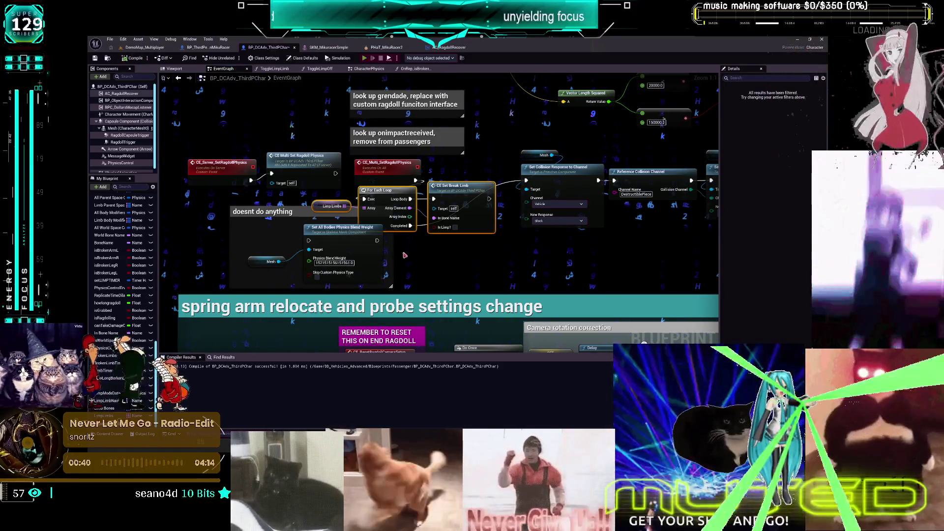
key("alt+p")
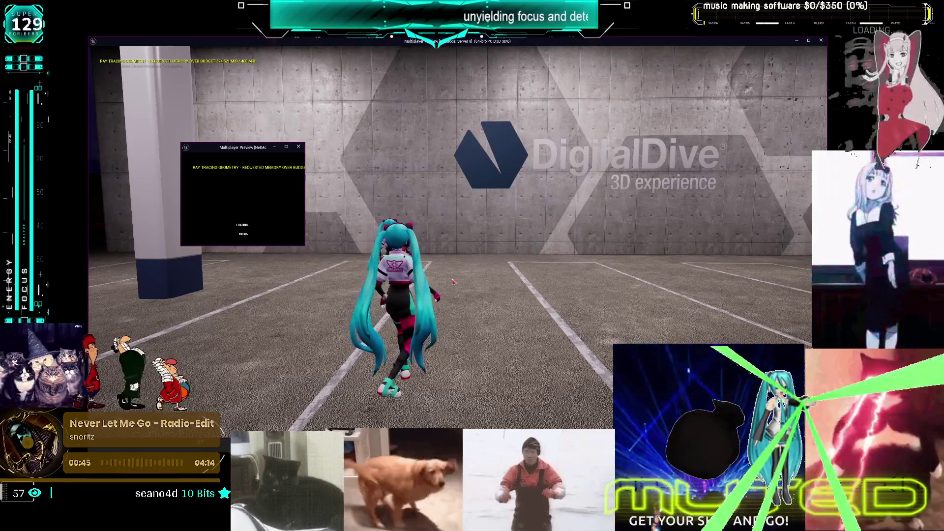
Jump and walk the character toward the DigitalDive wall, then return to the blueprint
left_click(545, 242)
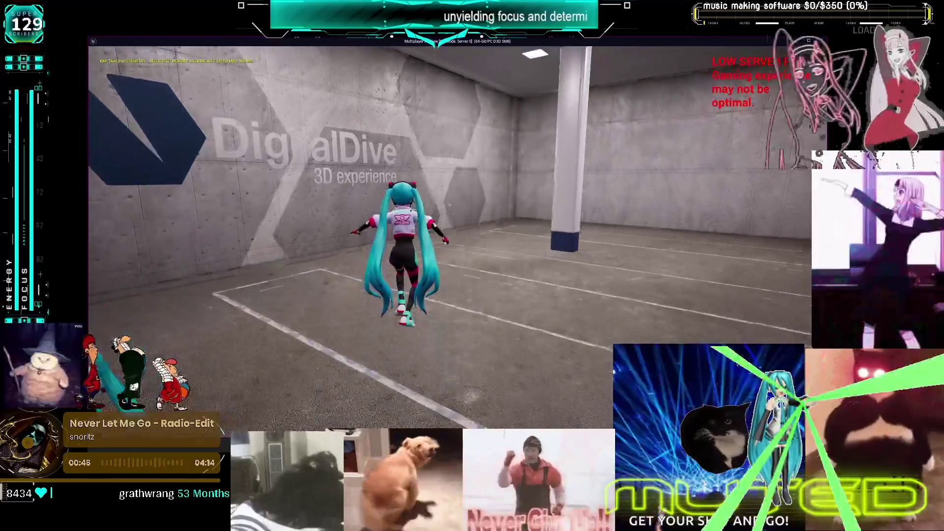
key("space")
key("w")
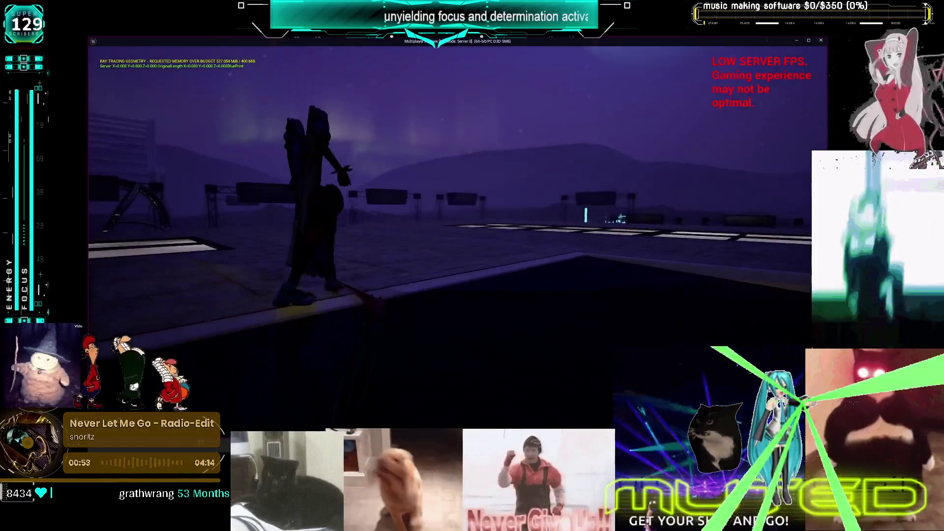
key("alt+Tab")
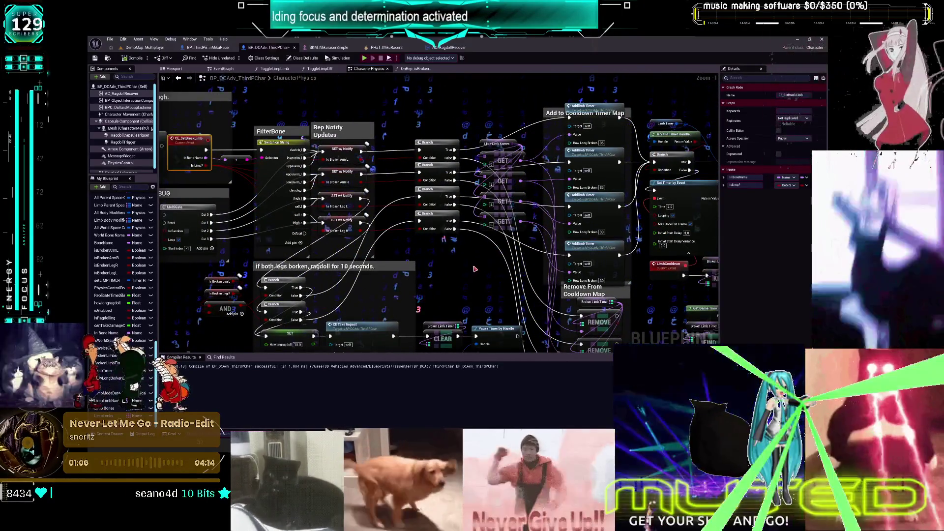
Pan the CharacterPhysics graph to the ToggleLeftArmLimp and ToggleRightArmLimp events
scroll(492, 278, "down", 1)
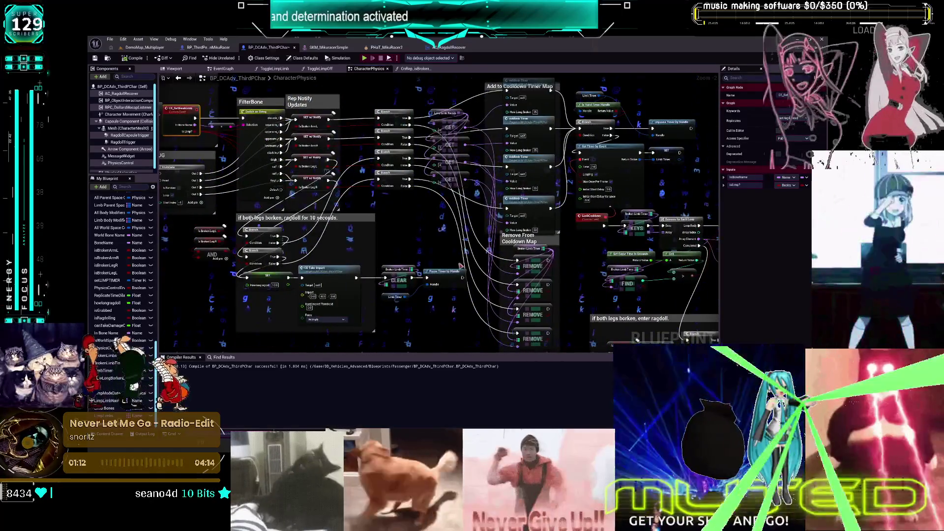
left_click_drag(428, 257, 496, 267)
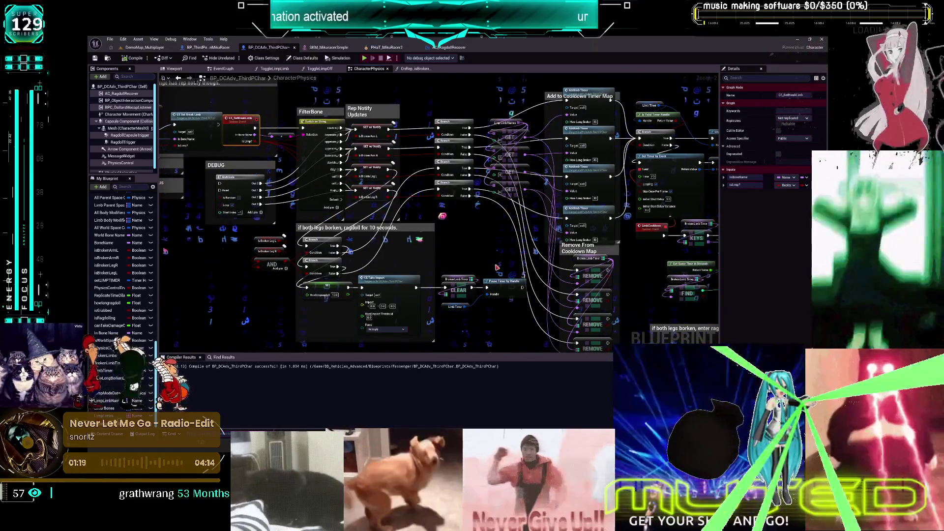
left_click_drag(496, 267, 487, 192)
scroll(486, 192, "up", 1)
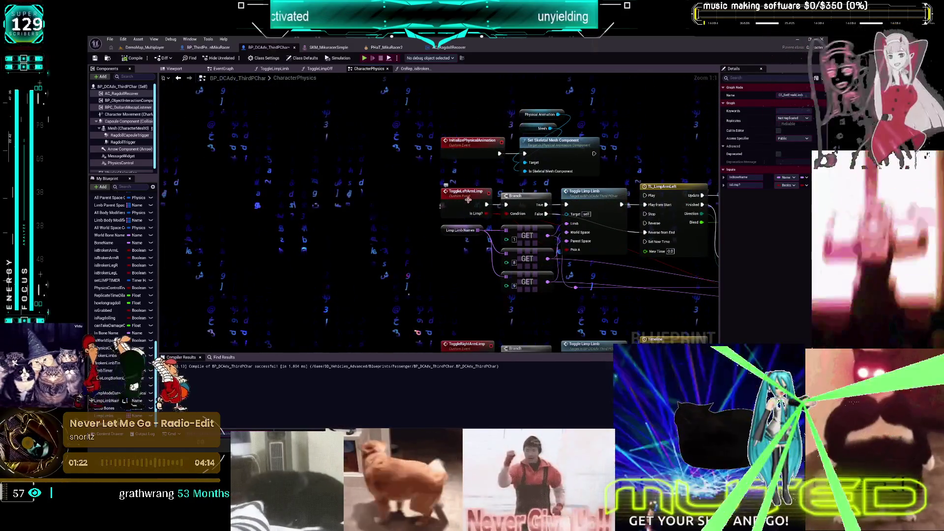
Breakpoint ToggleLeftArmLimp, run a multiplayer test, and step through the server and client hits
right_click(469, 199)
key("alt+p")
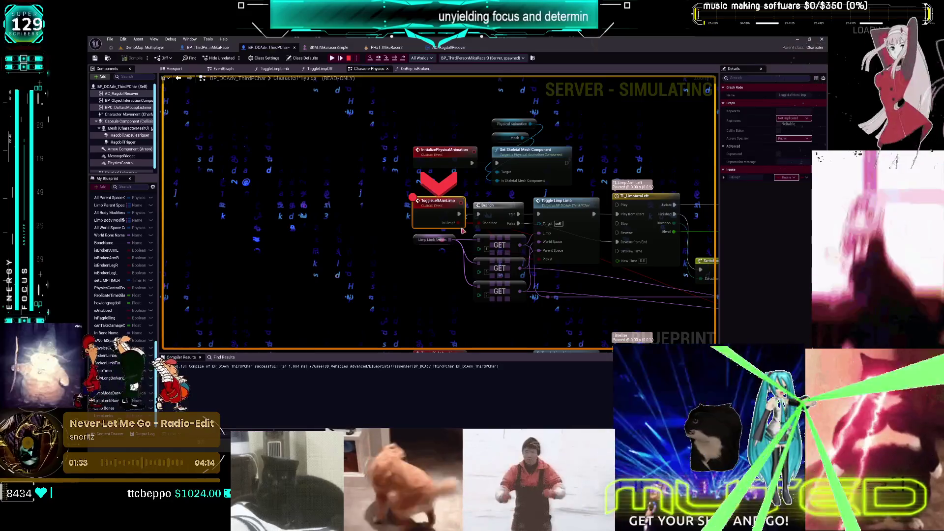
mouse_move(461, 227)
mouse_move(449, 241)
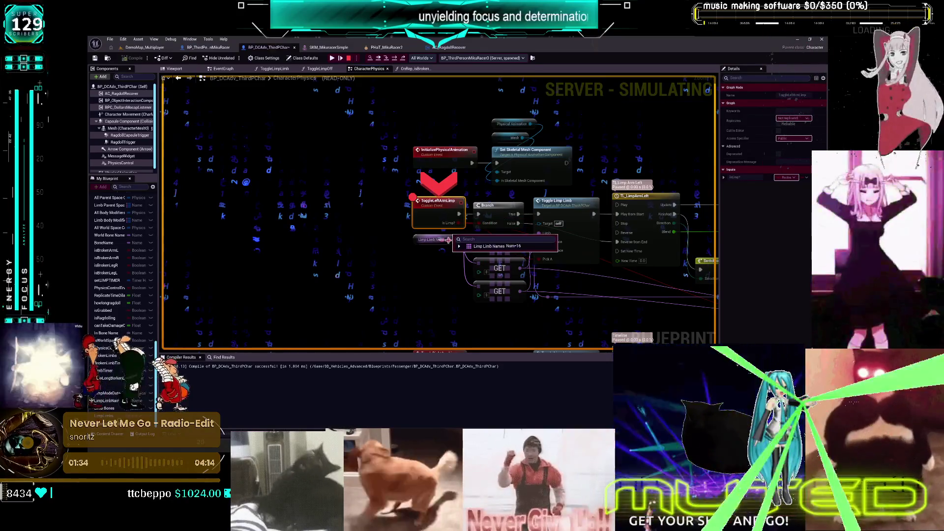
left_click(395, 59)
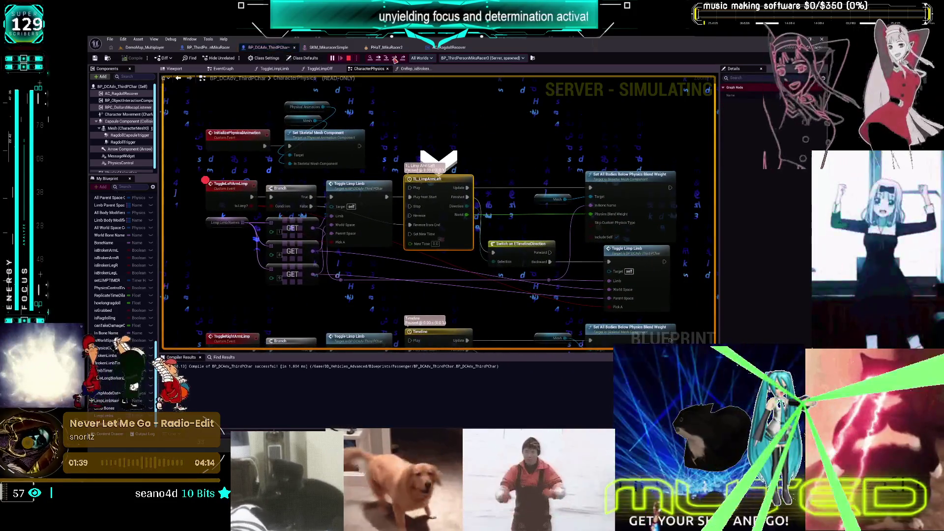
left_click(333, 58)
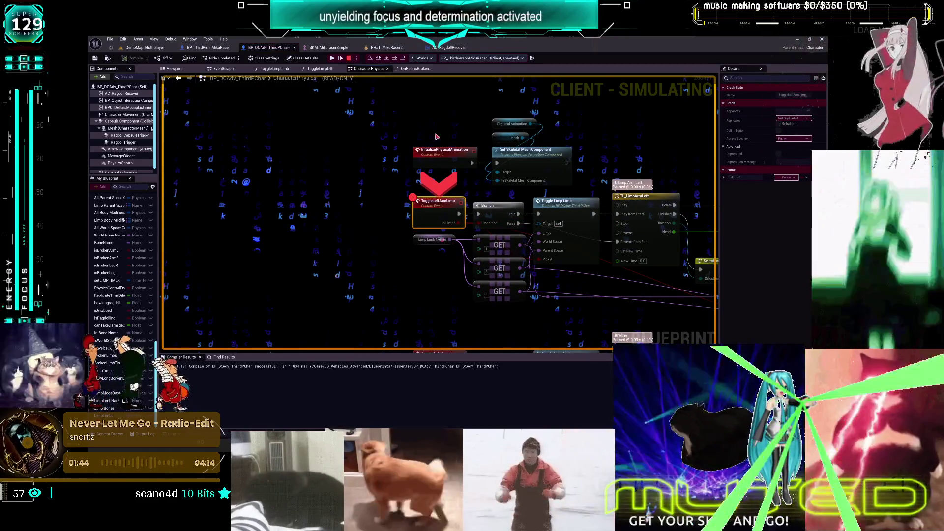
left_click(395, 58)
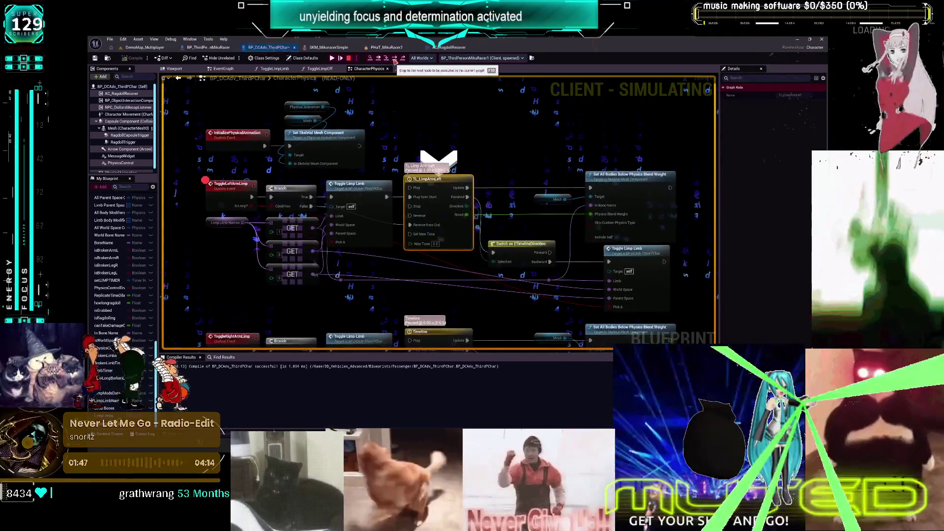
left_click(395, 58)
left_click(331, 58)
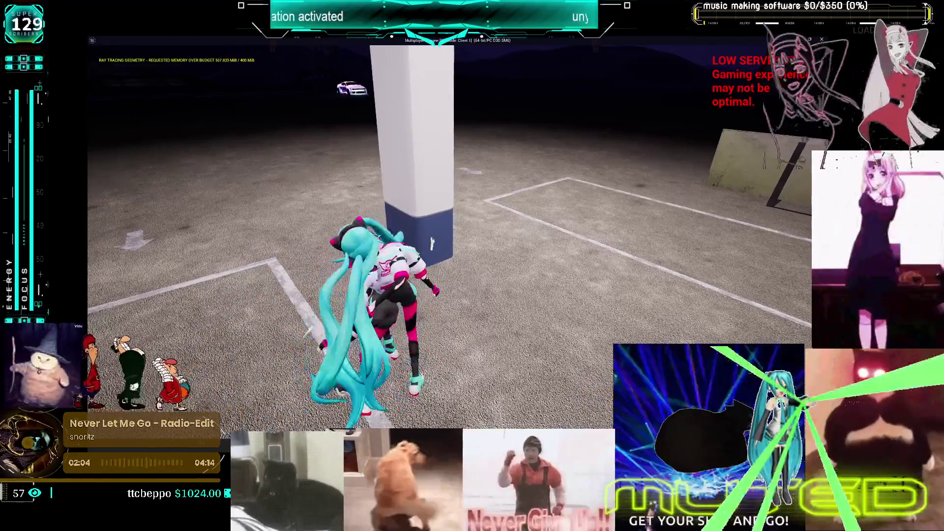
After watching the limp arm in the preview, stop the play session with Esc
key("Escape")
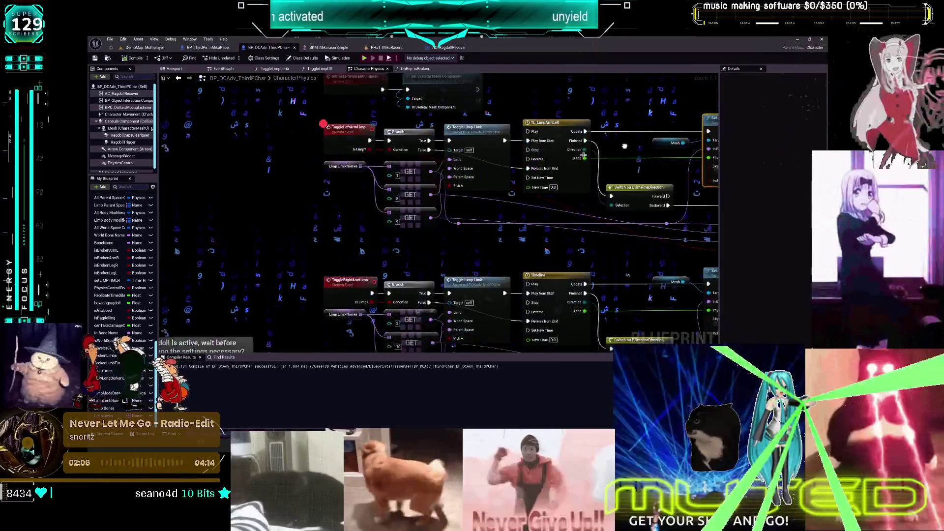
Remove the breakpoint from the ToggleLeftArmLimp event
scroll(510, 170, "down", 3)
right_click(403, 147)
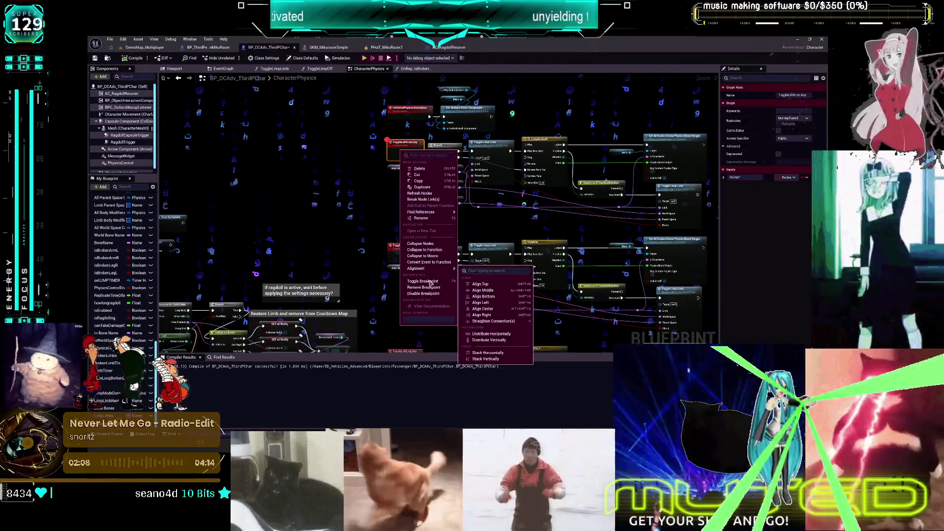
left_click(425, 288)
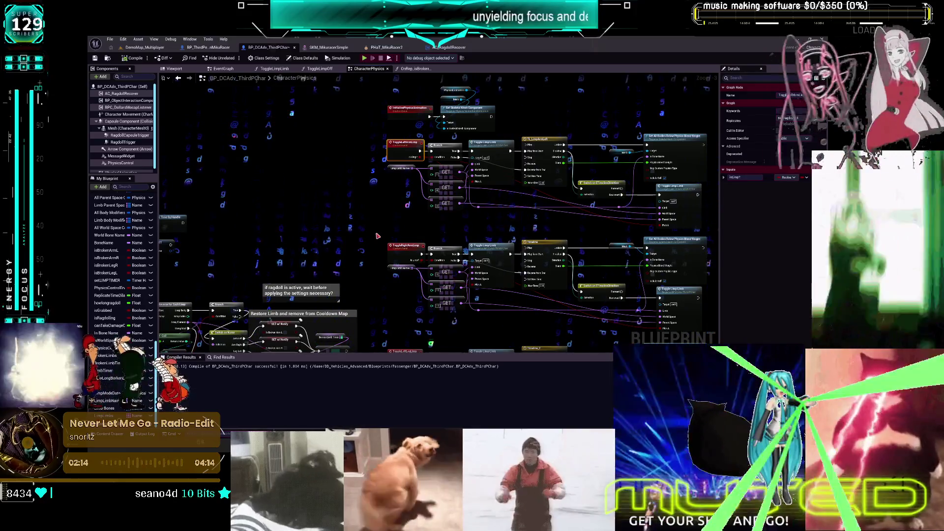
Pan across to the restore-limb logic, then return to the character's EventGraph
scroll(441, 214, "down", 1)
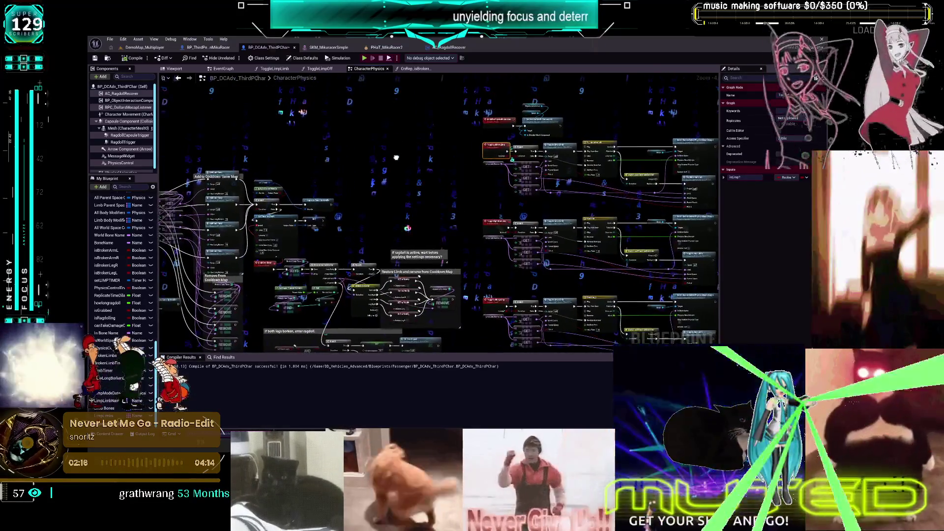
left_click_drag(441, 215, 569, 172)
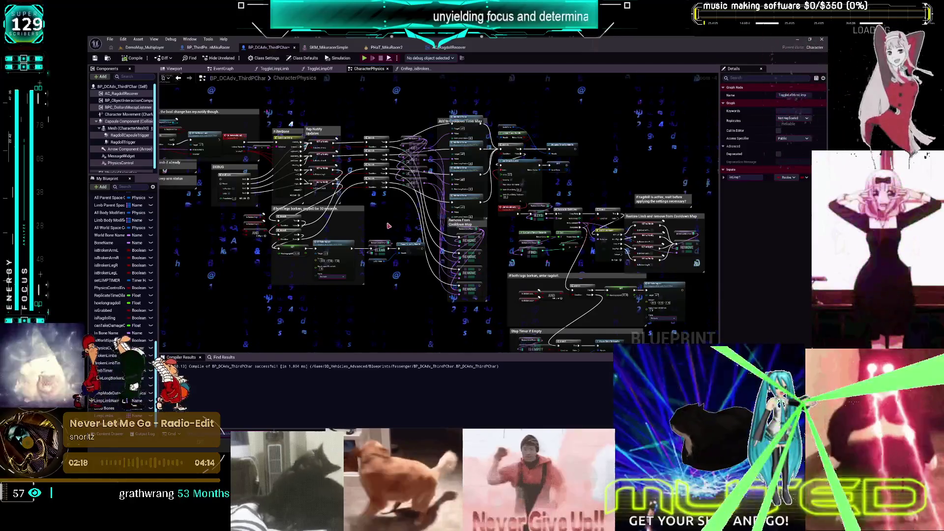
right_click(287, 110)
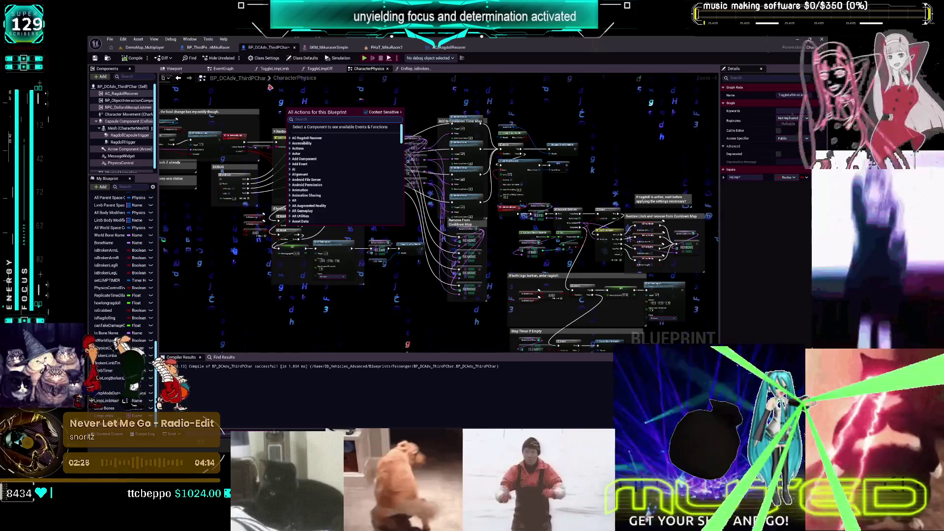
left_click(223, 68)
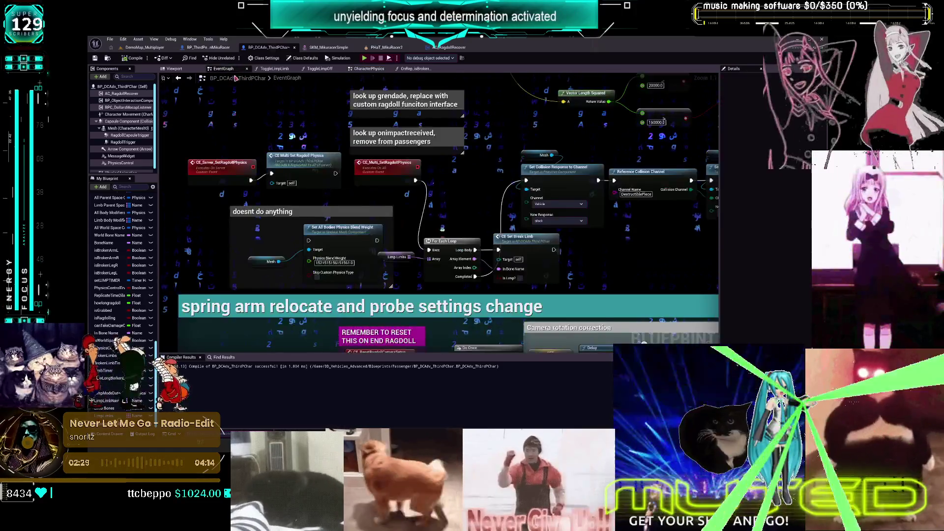
Jump from the CE Set Break Limb call to its event in CharacterPhysics, briefly checking SKM_MikuracerSimple
left_click(376, 254)
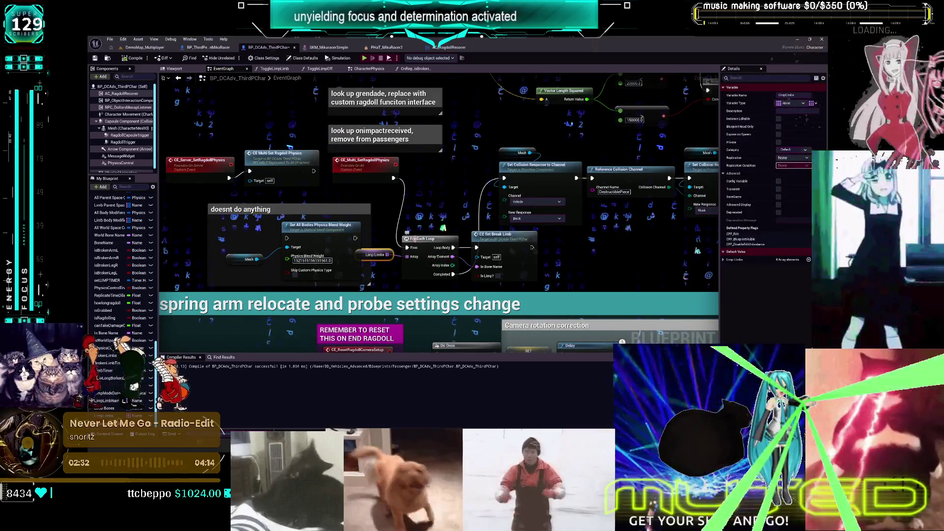
double_click(500, 238)
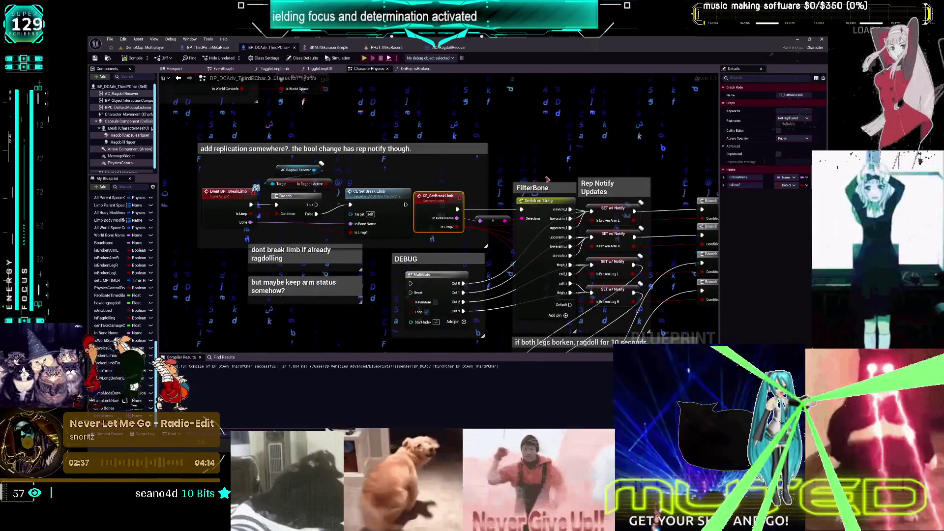
mouse_move(571, 169)
left_mouse_down()
mouse_move(482, 147)
mouse_move(473, 188)
left_mouse_up()
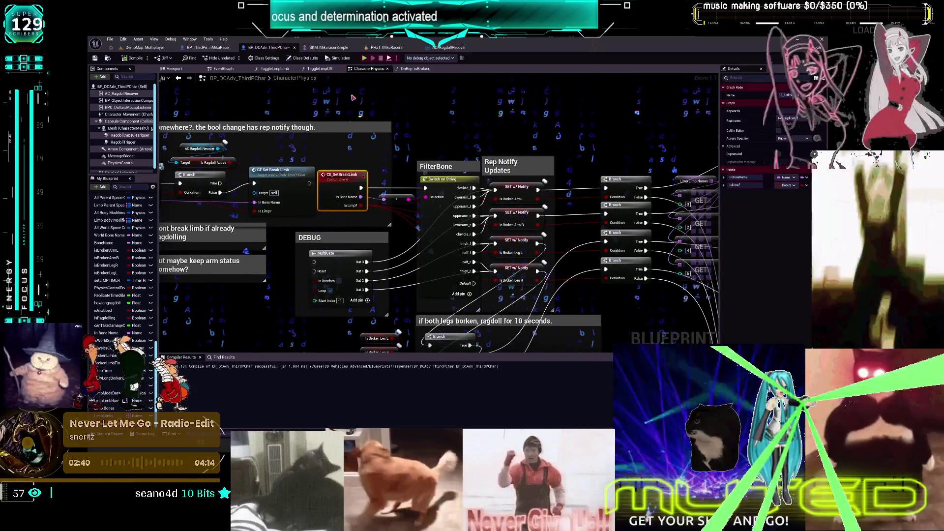
left_click(318, 49)
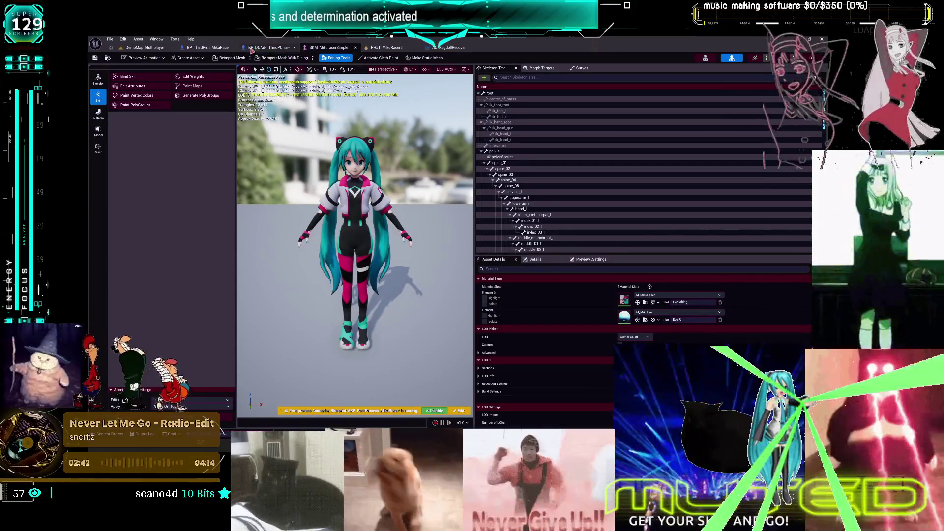
left_click(257, 49)
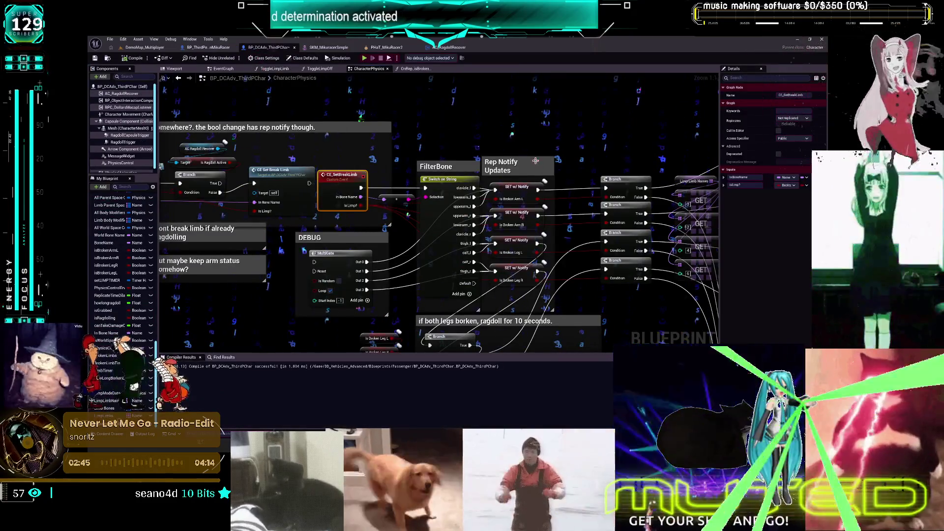
left_click_drag(535, 162, 451, 149)
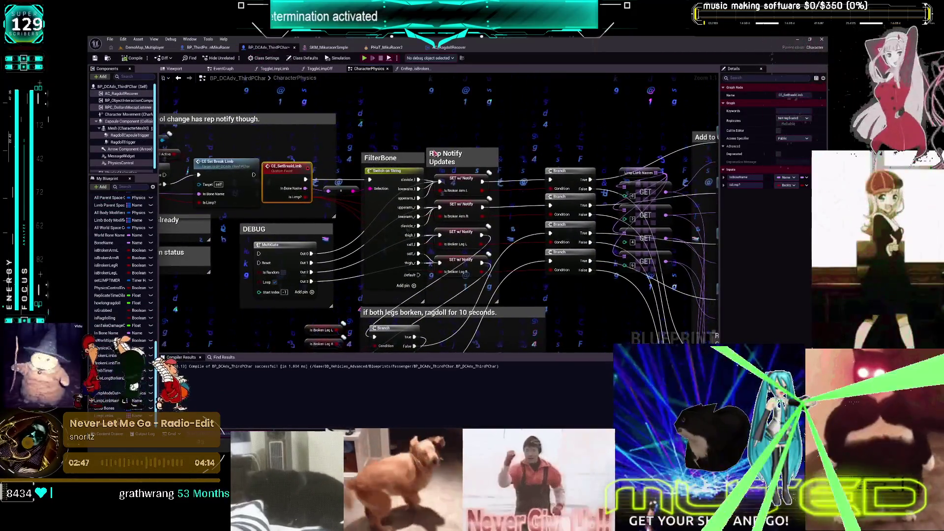
scroll(457, 146, "down", 3)
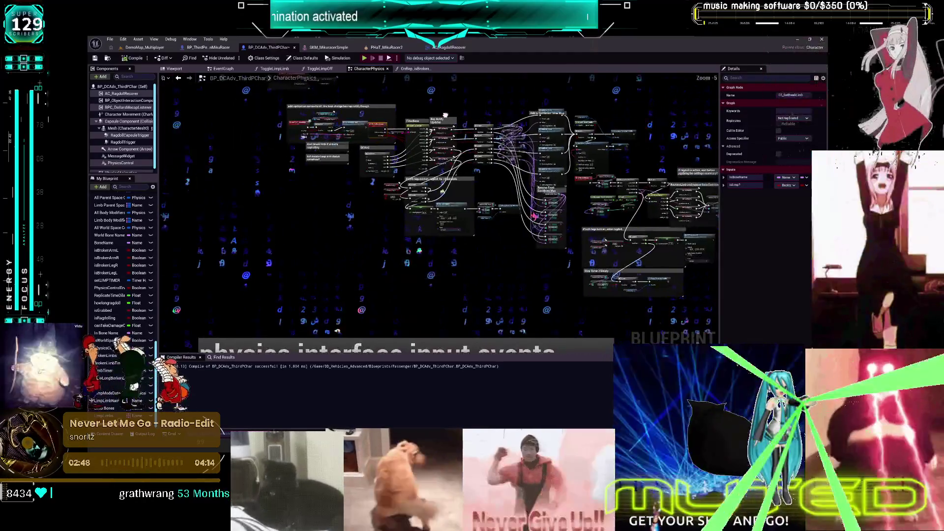
scroll(437, 129, "up", 1)
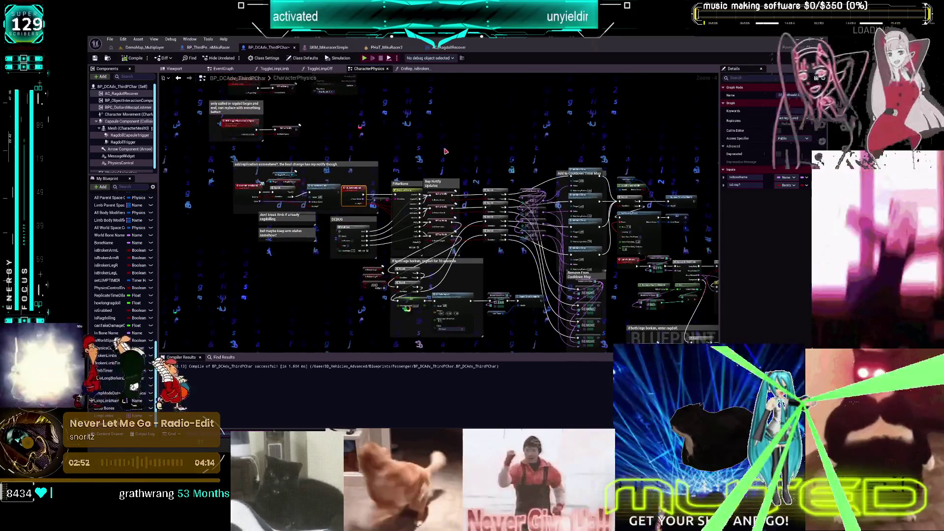
scroll(445, 153, "up", 2)
double_click(299, 215)
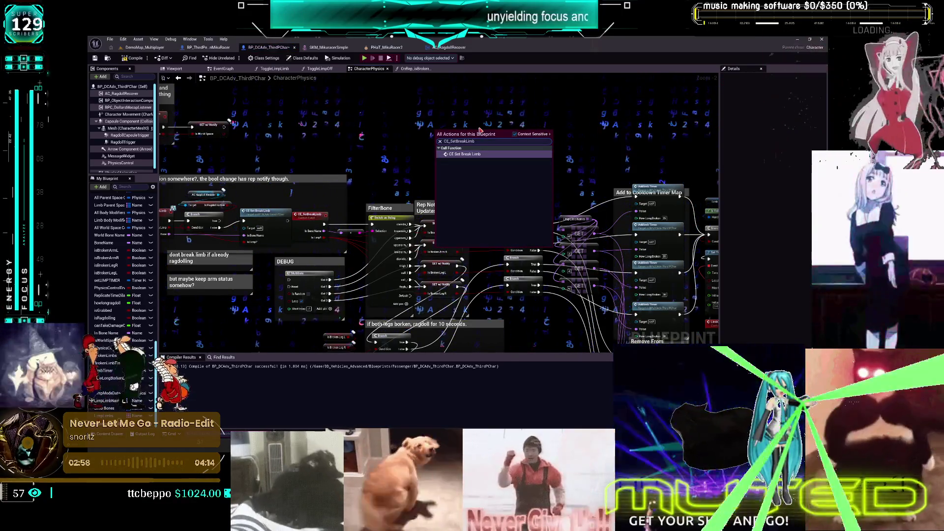
key("Escape")
scroll(479, 123, "down", 2)
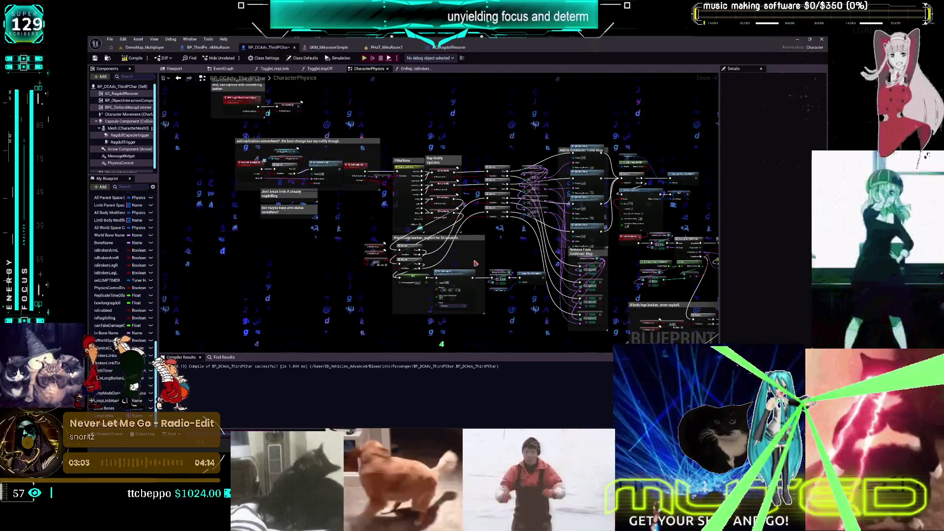
left_click_drag(482, 312, 482, 279)
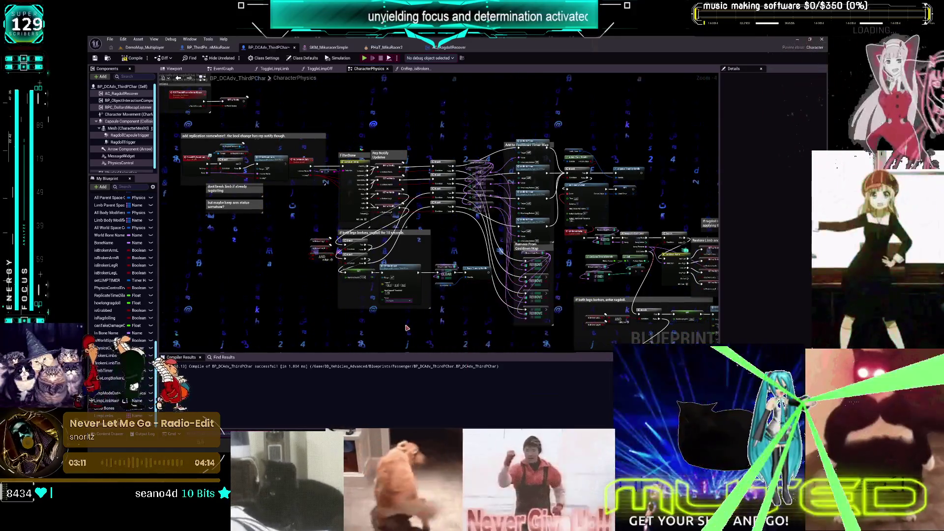
left_click_drag(275, 217, 286, 248)
scroll(129, 284, "up", 10)
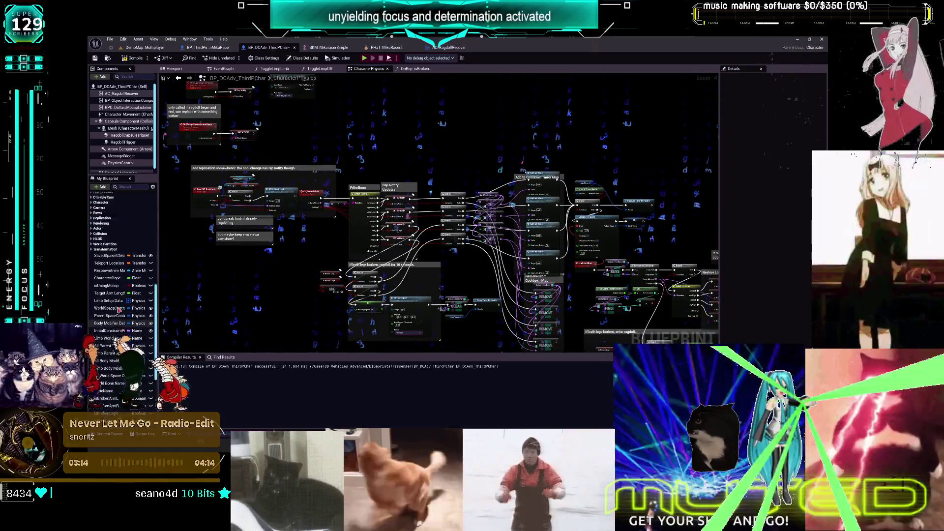
scroll(151, 211, "up", 10)
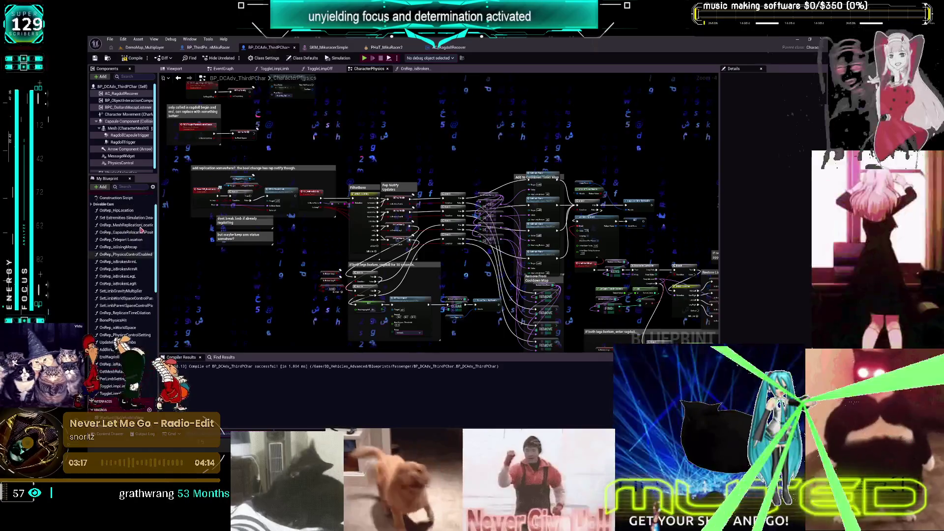
Create an empty function named LimbFunction, then go back to the CharacterPhysics graph
left_click(149, 227)
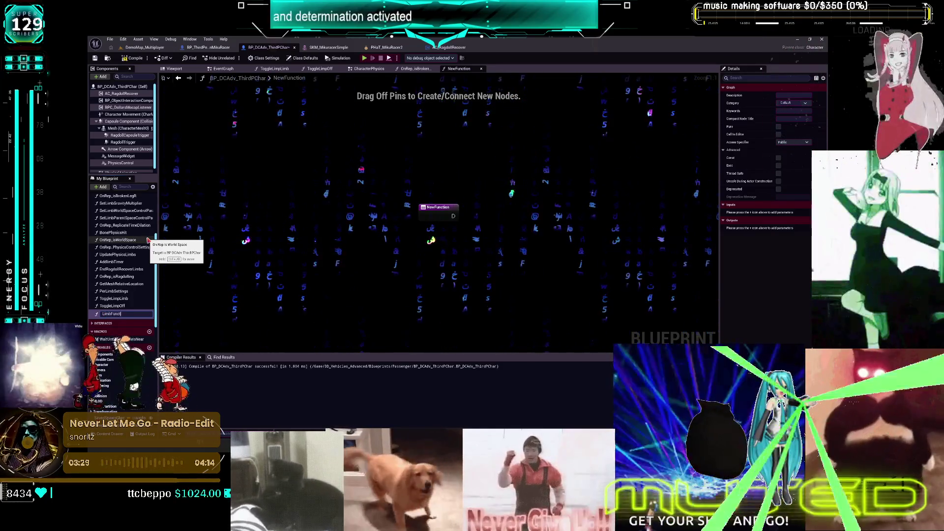
key("Return")
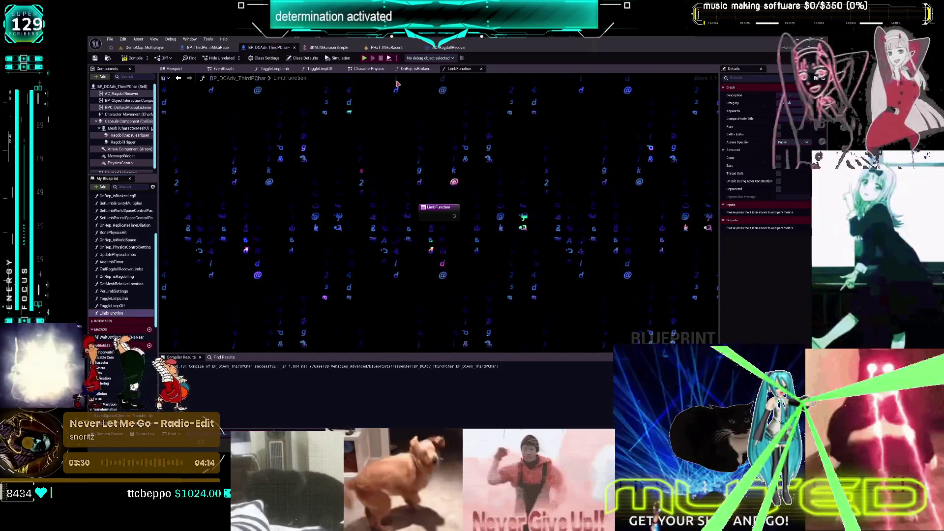
left_click(223, 68)
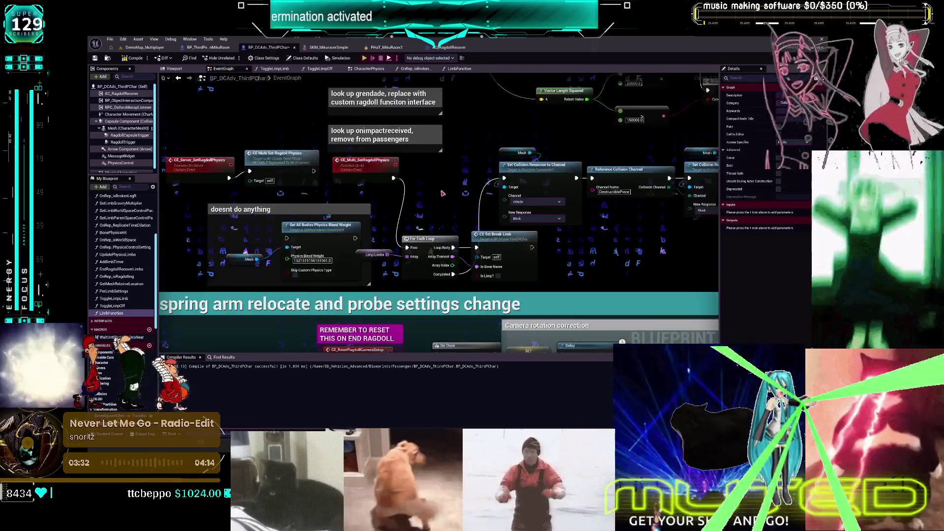
scroll(460, 163, "down", 3)
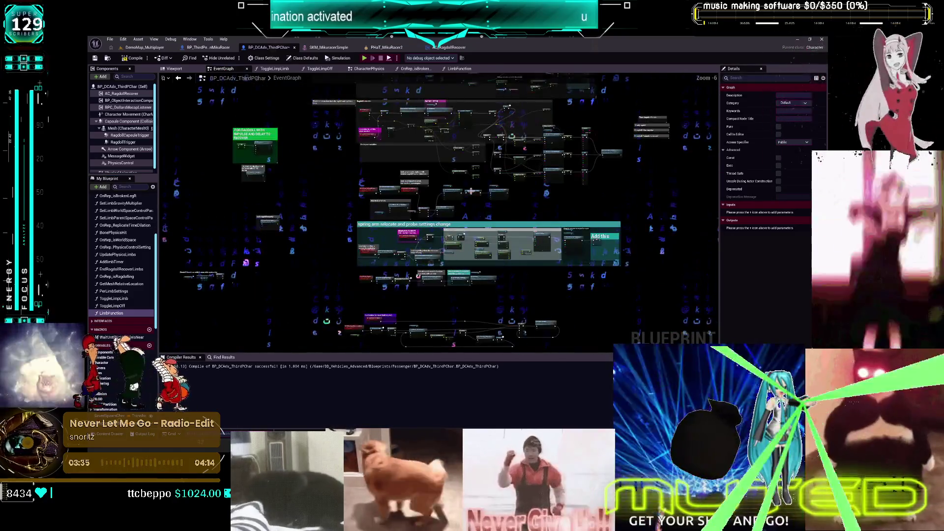
left_click(369, 69)
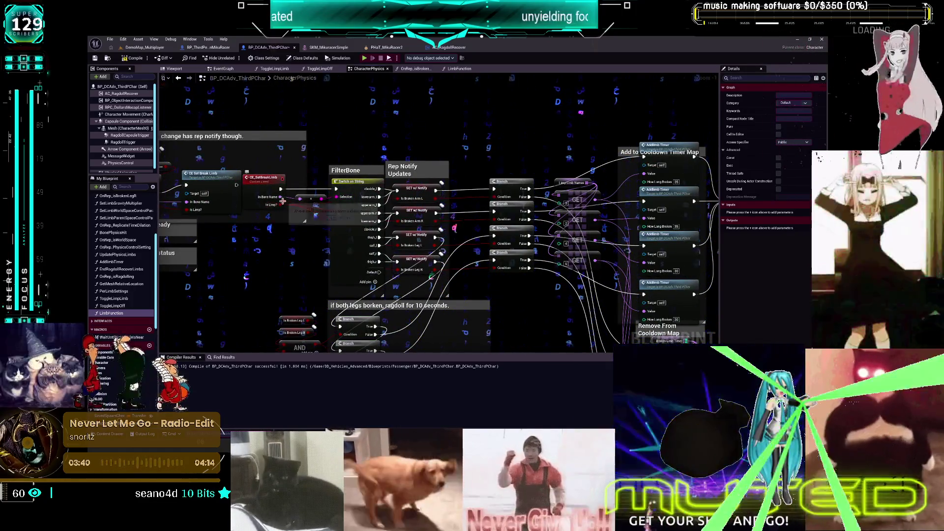
Cut the FilterBone, Rep Notify and cooldown-map node block from the CharacterPhysics graph
scroll(301, 246, "down", 1)
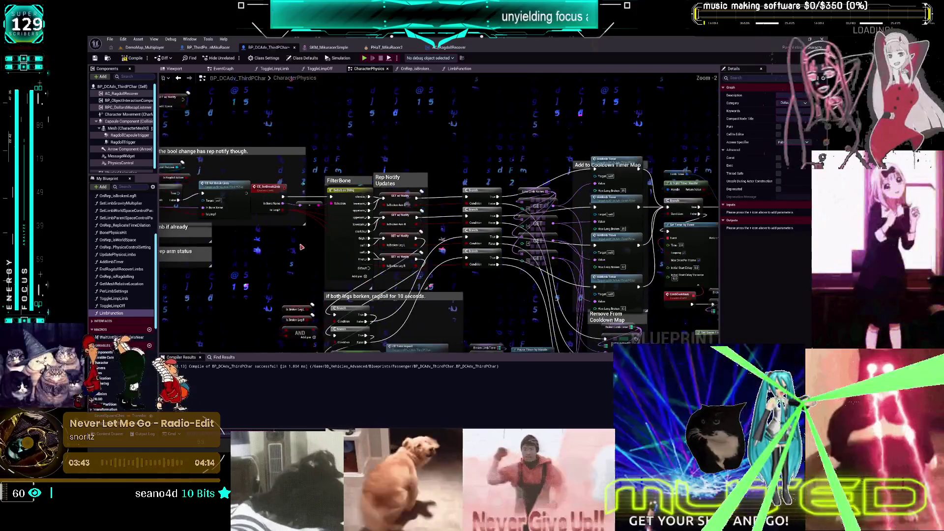
scroll(301, 246, "down", 1)
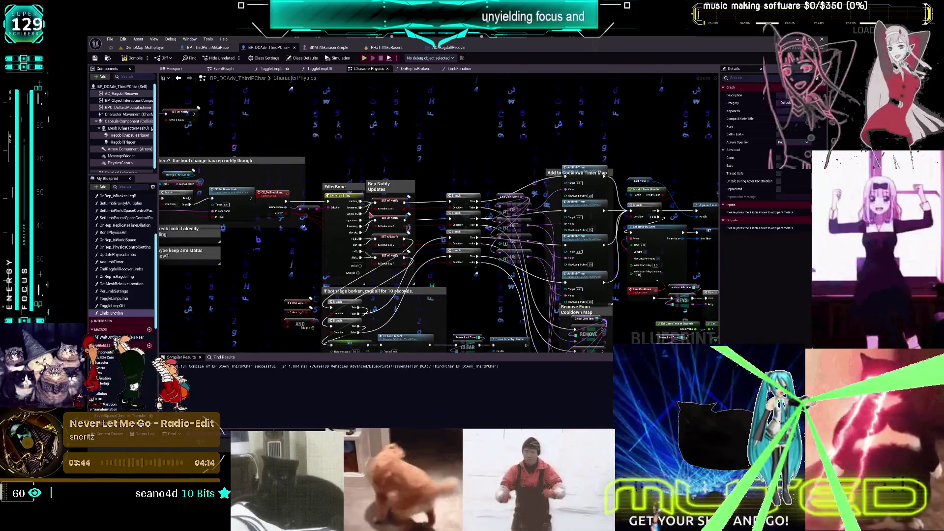
left_click_drag(431, 115, 376, 123)
left_click_drag(317, 129, 317, 47)
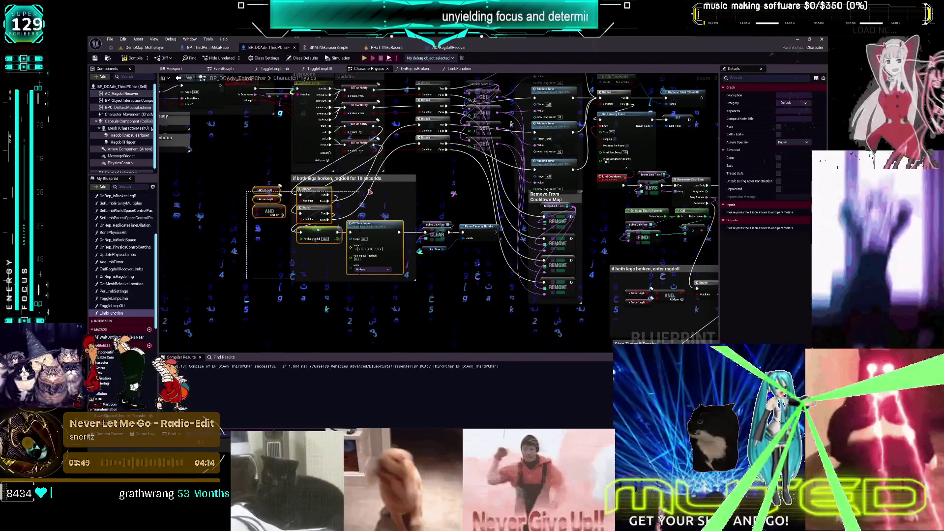
mouse_move(481, 186)
left_mouse_down()
mouse_move(456, 223)
mouse_move(404, 254)
mouse_move(348, 263)
left_mouse_up()
left_click_drag(417, 340, 433, 334)
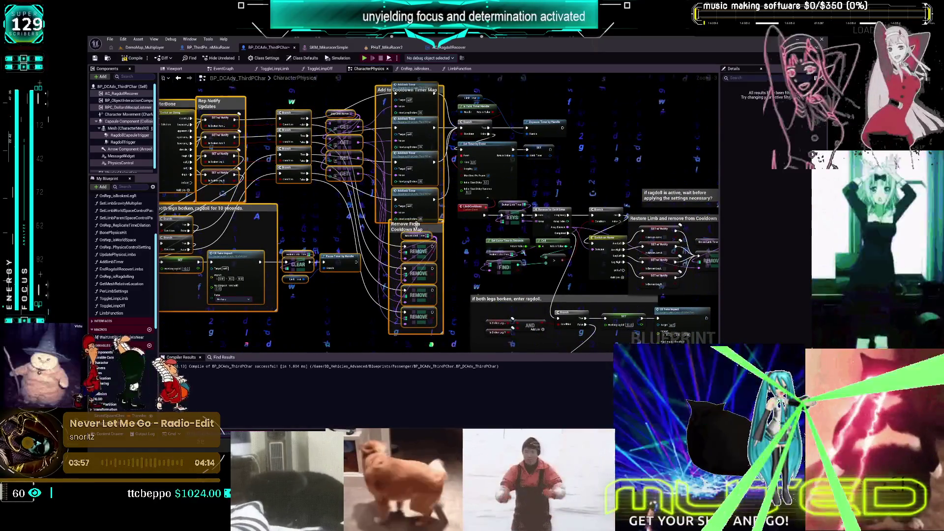
left_click_drag(298, 181, 360, 191)
left_click_drag(257, 154, 312, 170)
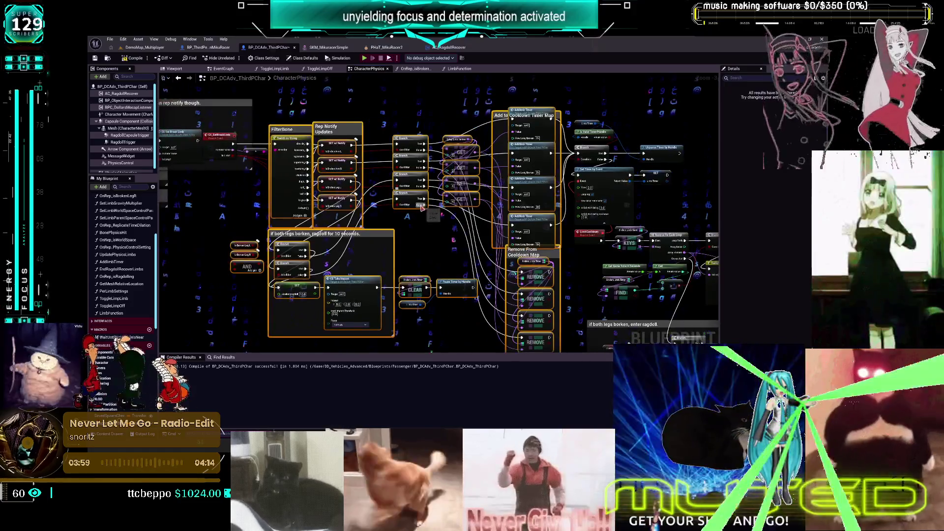
key("Delete")
left_click(457, 69)
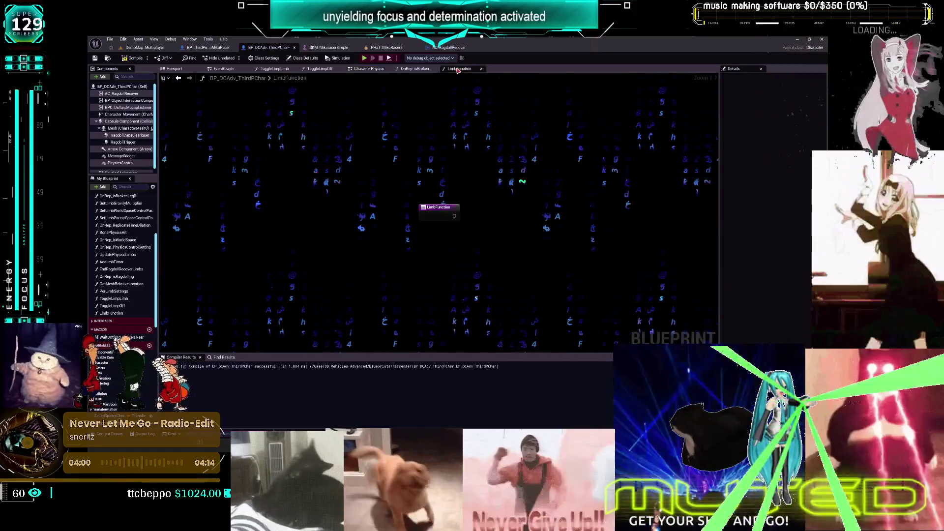
Paste the node block into LimbFunction, place the entry node at its left, and add an Is Broken Arm L input
key("ctrl+v")
left_click_drag(374, 182, 224, 147)
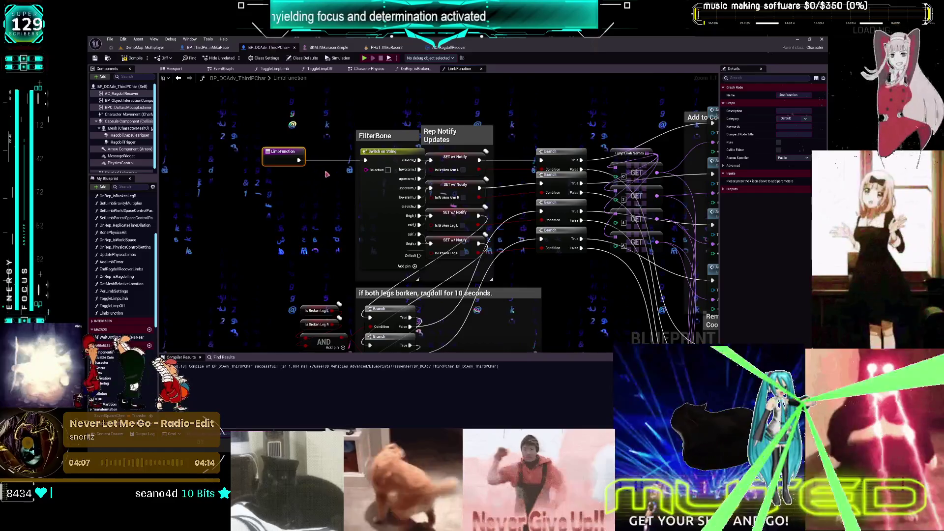
left_click_drag(283, 164, 284, 164)
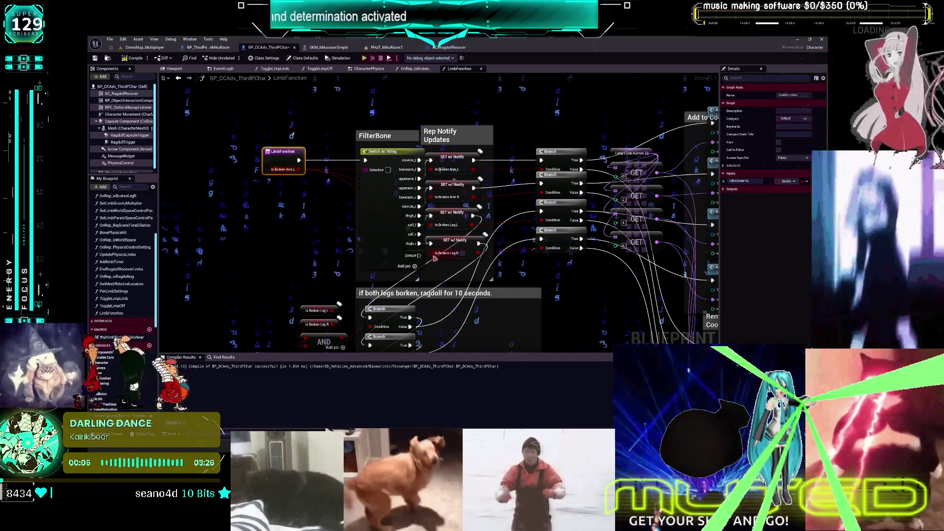
Create an input from Switch on String's Selection pin and name the first input isBroken
left_click_drag(366, 170, 290, 169)
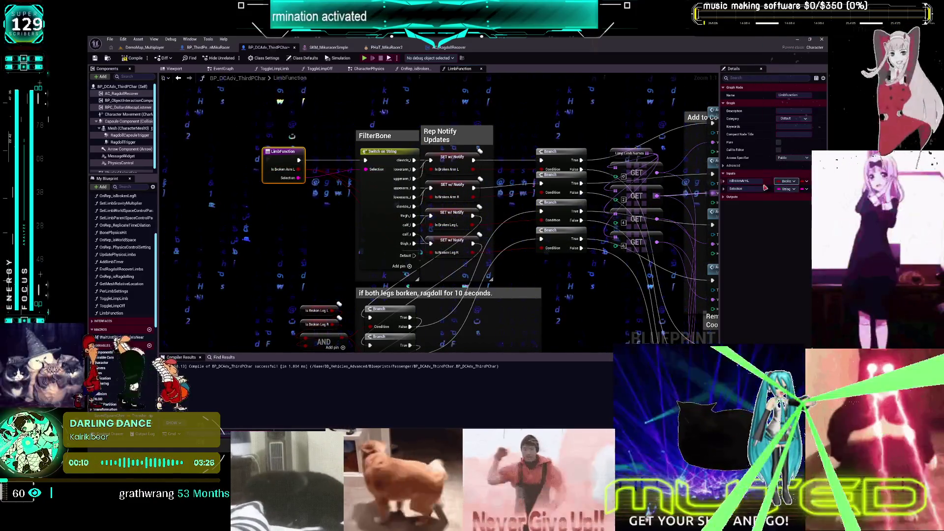
left_click(789, 197)
left_click(304, 206)
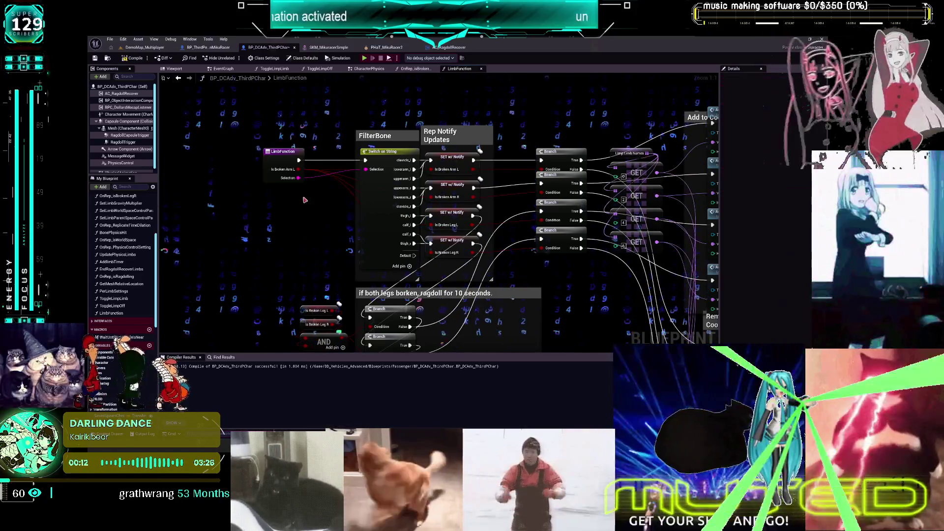
left_click(285, 162)
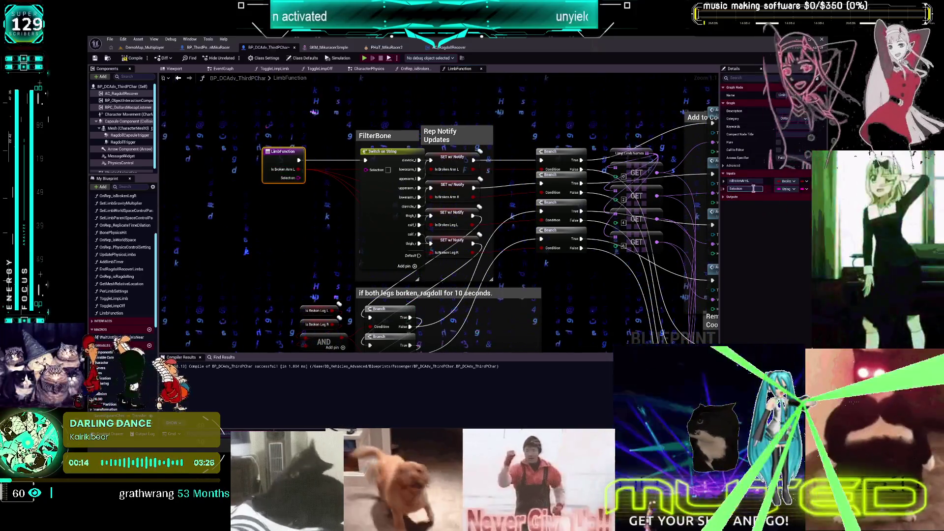
type("isBroken")
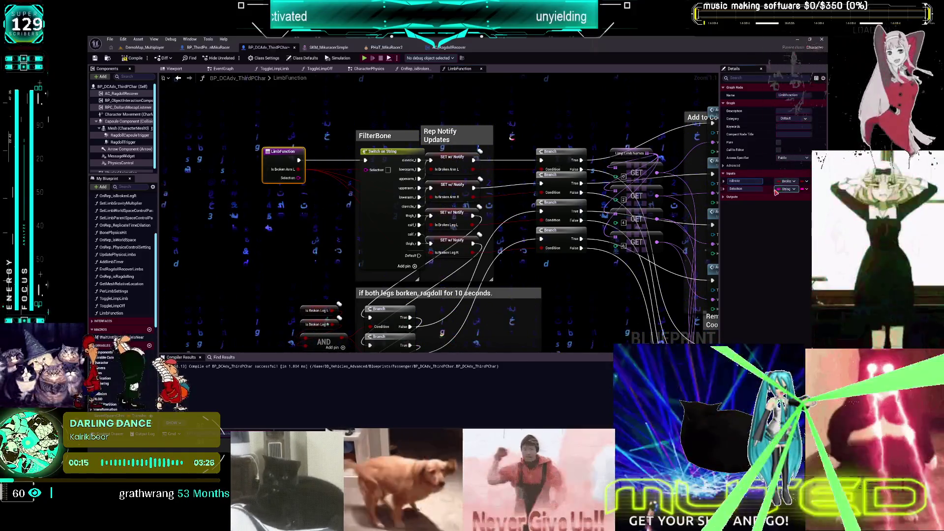
left_click(298, 207)
Name the second input bone, keep it a String, and wire it into the FilterBone switch
left_click(283, 157)
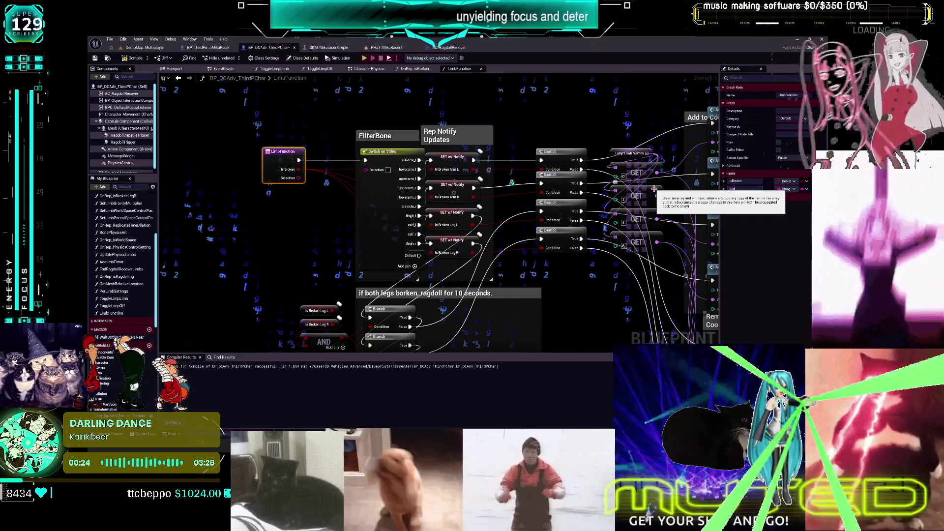
key("Return")
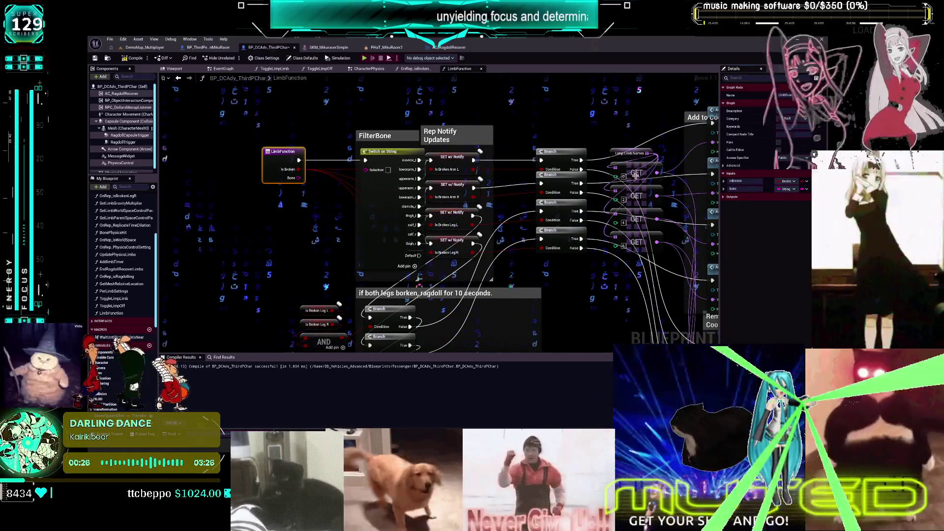
left_click(786, 189)
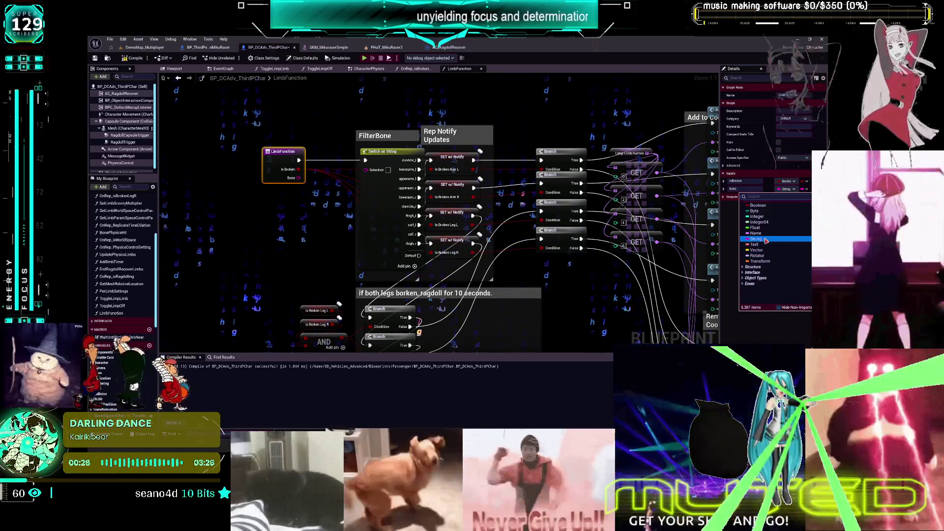
left_click(755, 239)
left_click_drag(298, 177, 365, 169)
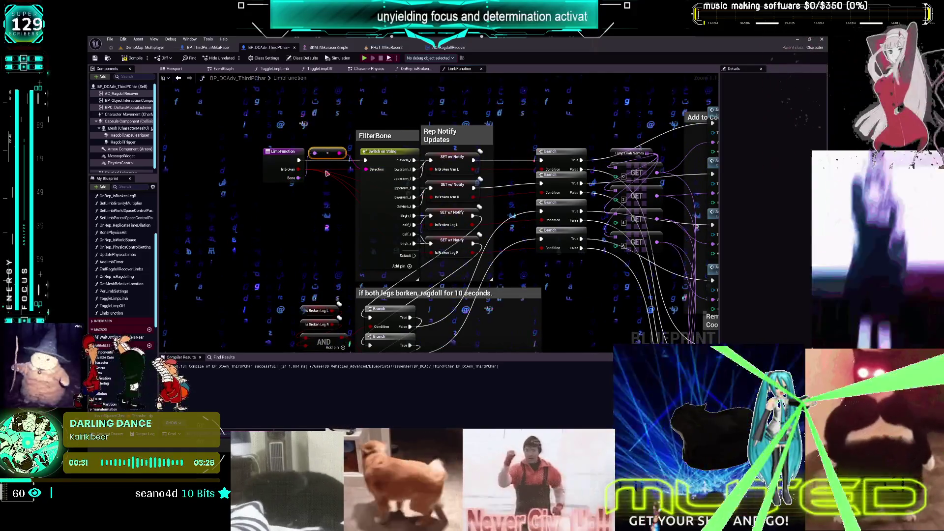
mouse_move(553, 193)
left_mouse_down()
mouse_move(403, 93)
mouse_move(323, 65)
left_mouse_up()
scroll(554, 193, "down", 3)
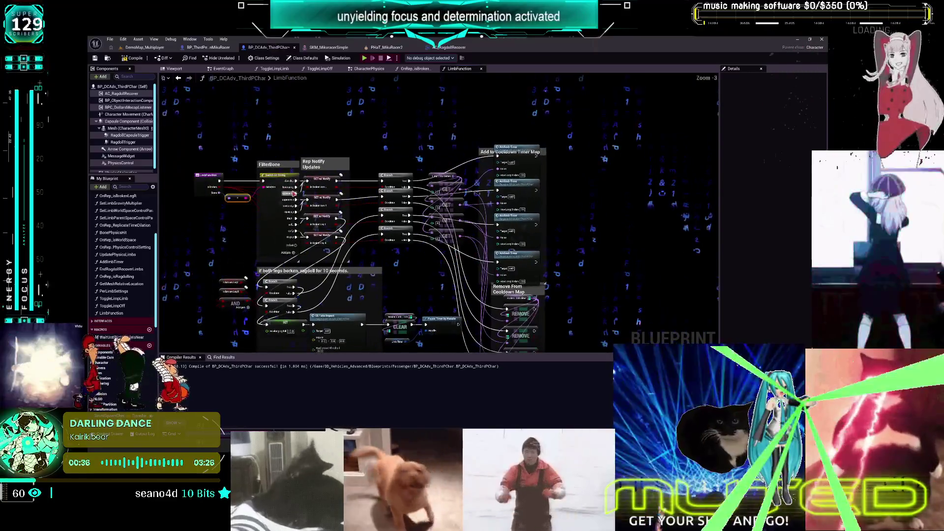
Move the Return Node right and wire Add to Cooldown Timer Map's exec output into it
left_click(209, 178)
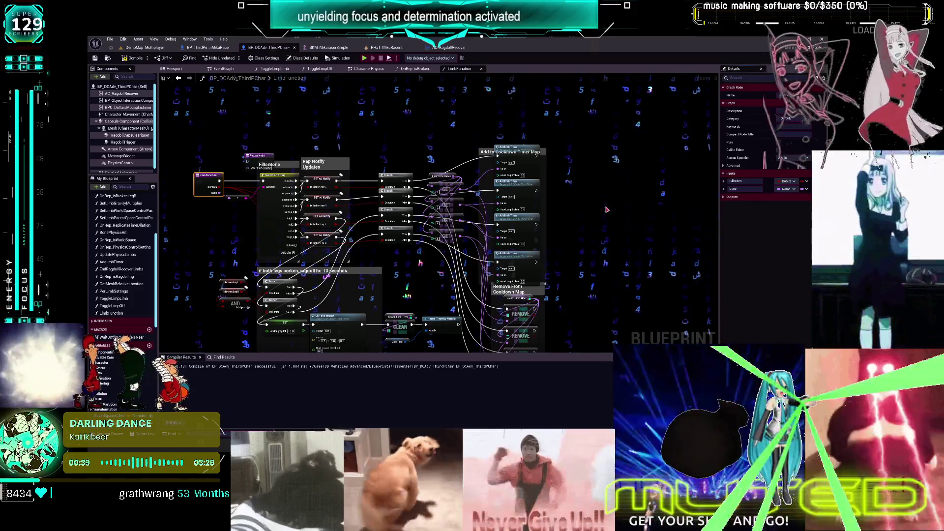
mouse_move(273, 161)
left_mouse_down()
mouse_move(604, 186)
mouse_move(485, 159)
left_mouse_up()
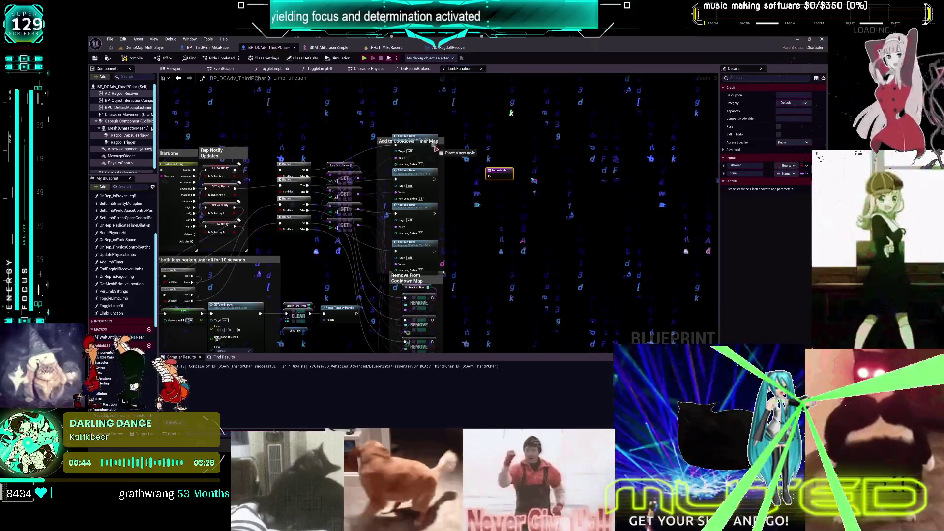
left_click_drag(468, 181, 489, 176)
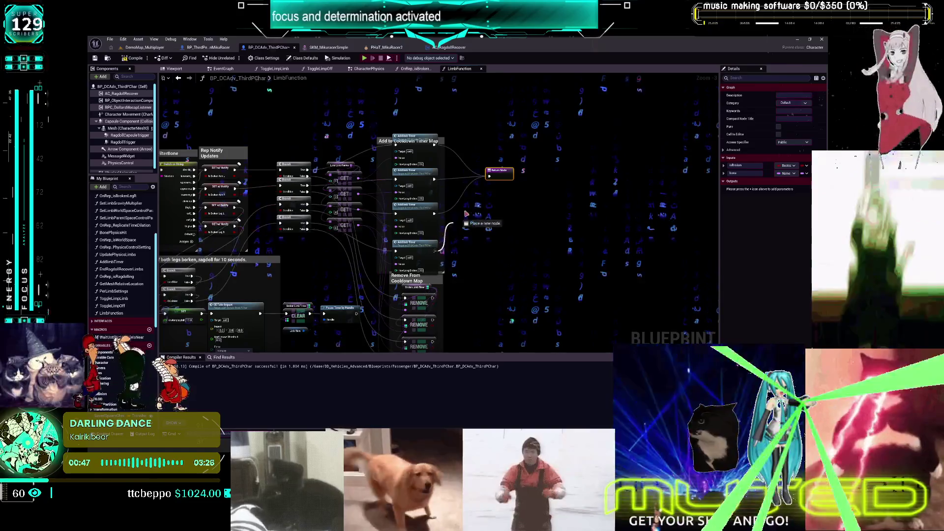
left_click_drag(484, 262, 505, 211)
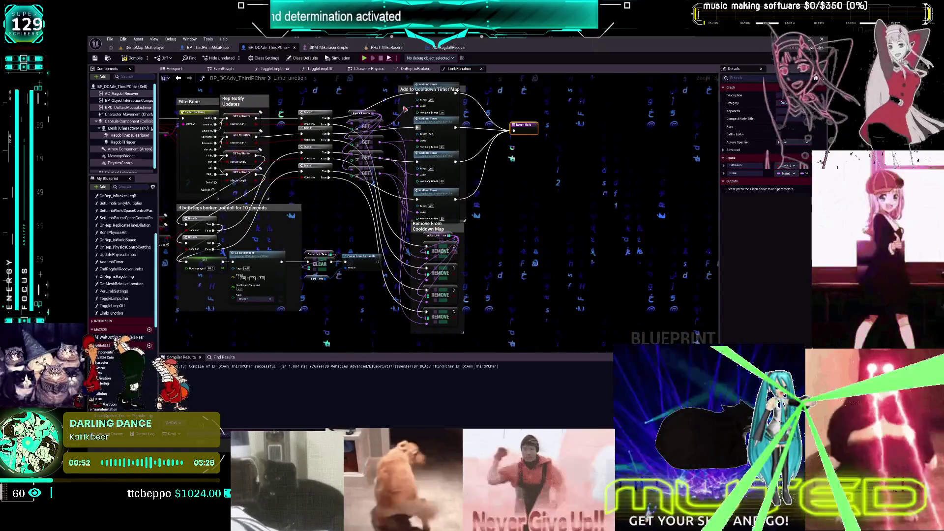
left_click(368, 68)
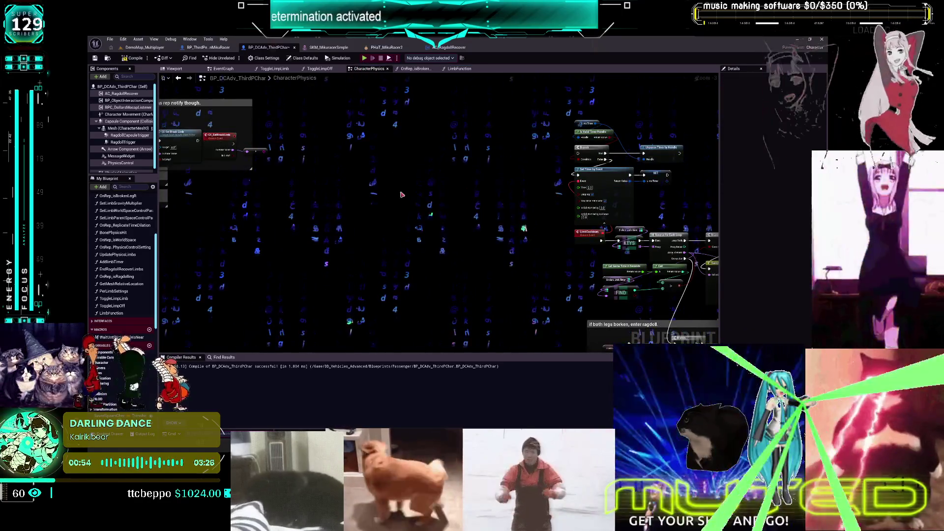
Place a LimbFunction call after CE_SetBreakLimb and shift the break-limb comment group
scroll(295, 174, "up", 2)
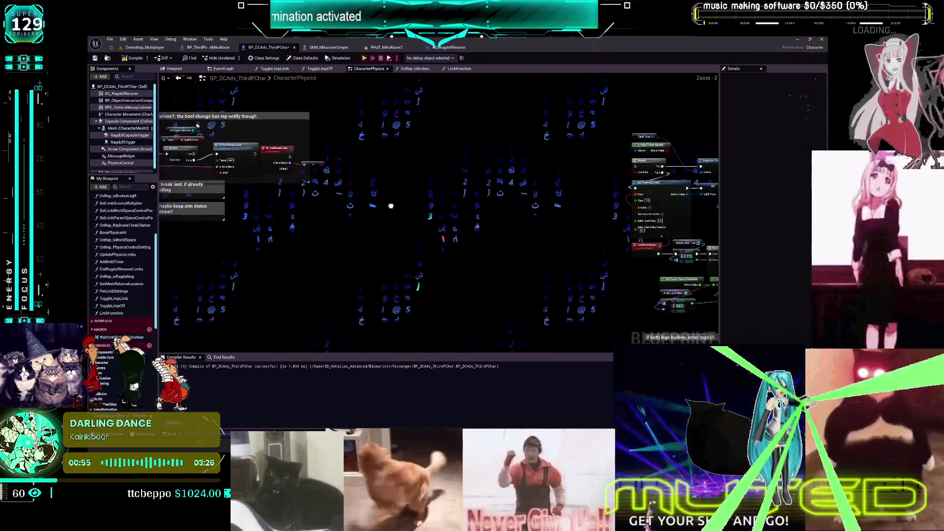
left_click_drag(111, 312, 347, 168)
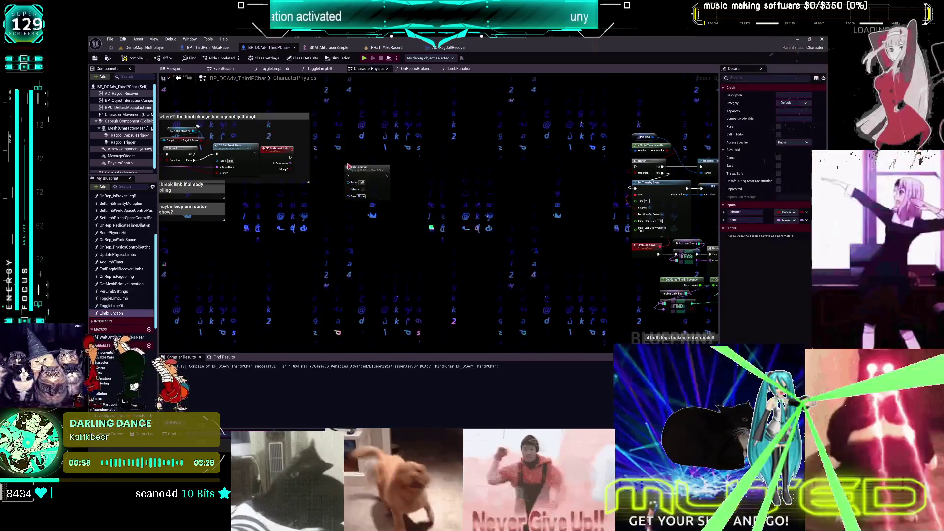
scroll(337, 178, "up", 3)
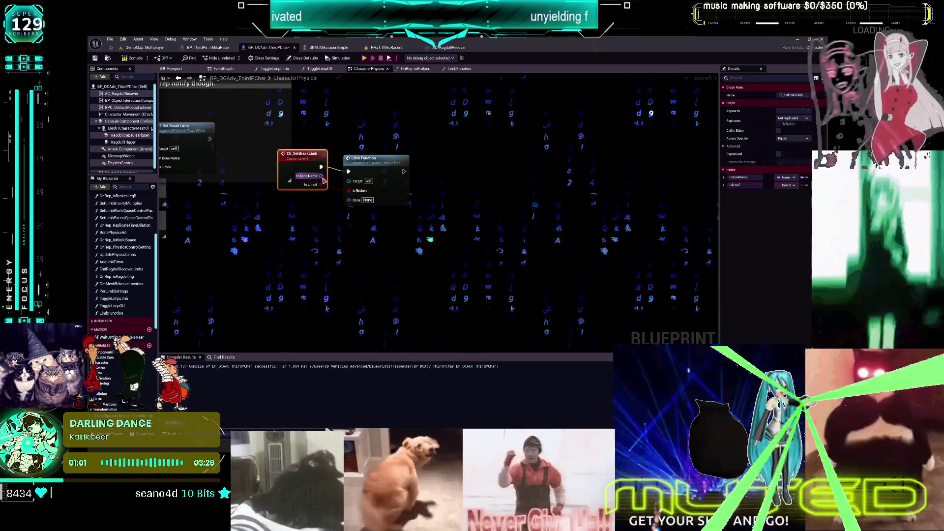
scroll(371, 160, "down", 4)
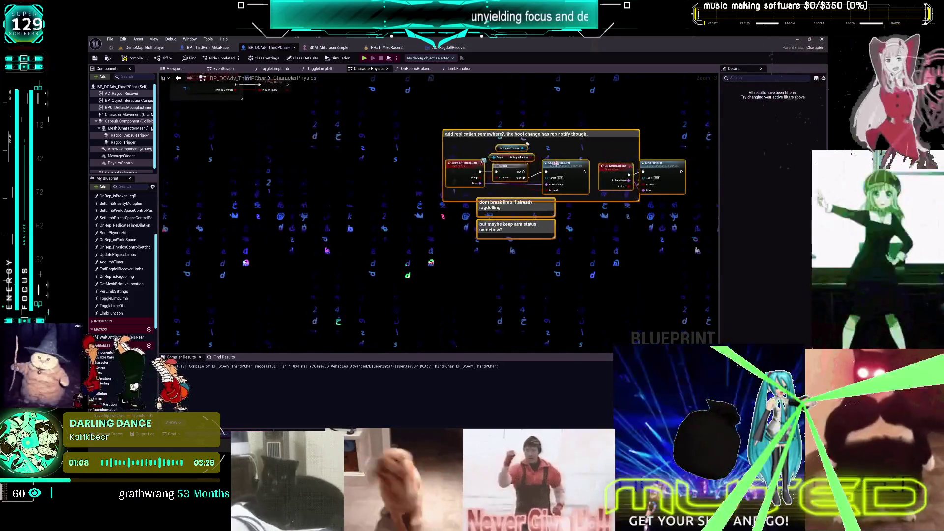
left_click_drag(390, 181, 398, 186)
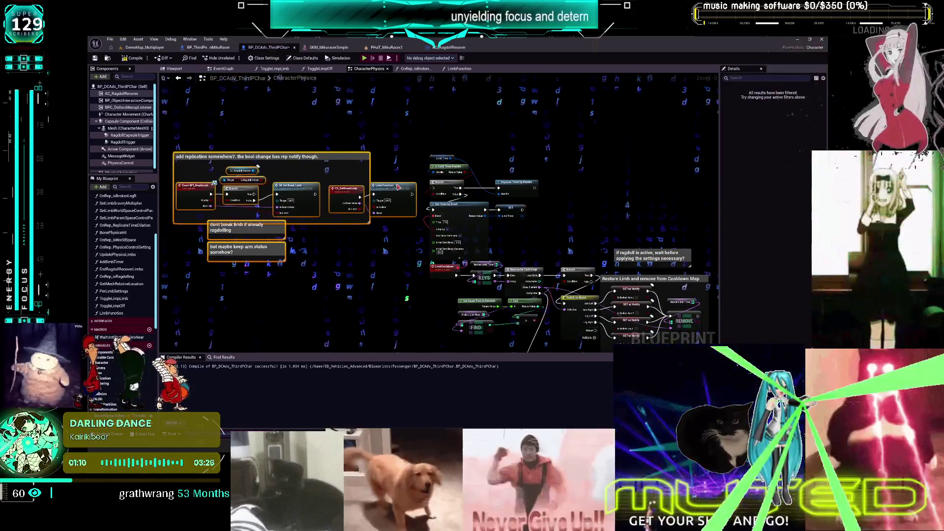
Review the both-legs-broken logic and compile the character blueprint
scroll(398, 178, "up", 4)
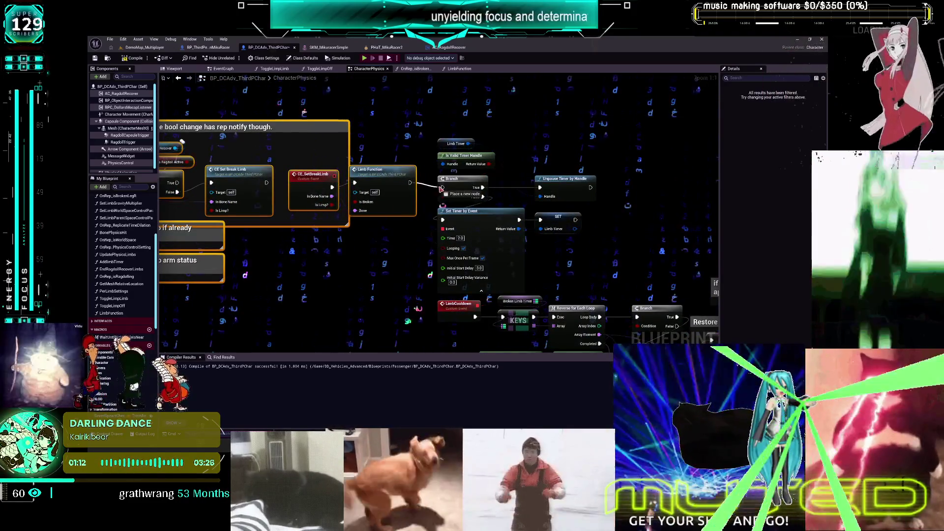
scroll(441, 188, "down", 4)
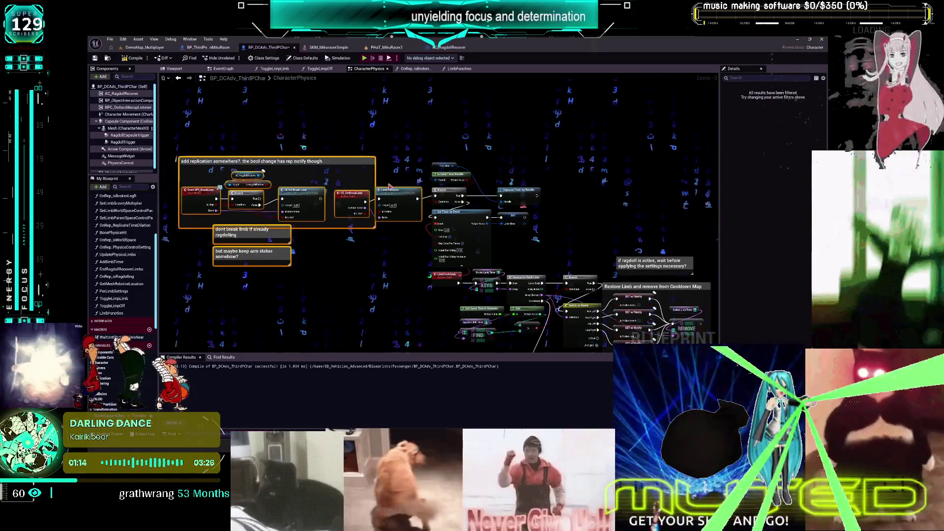
left_click_drag(388, 188, 274, 91)
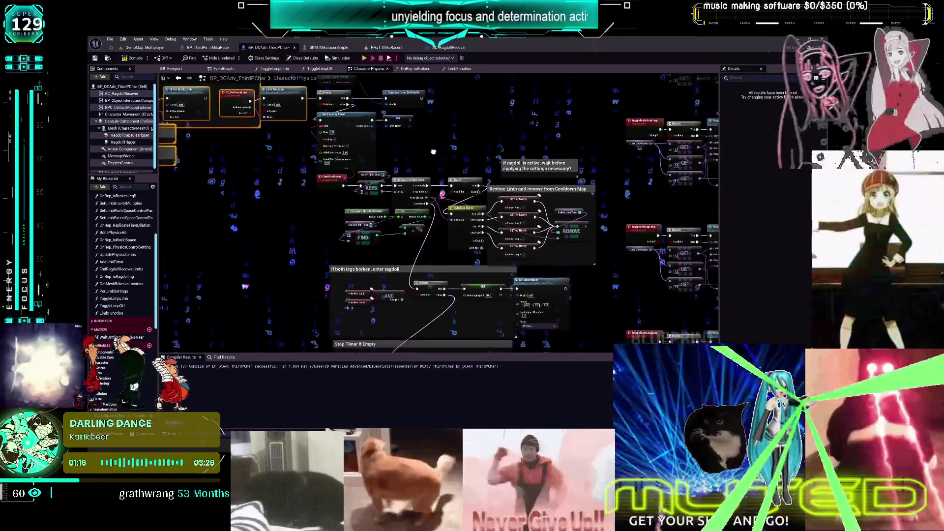
mouse_move(433, 152)
left_mouse_down()
mouse_move(432, 162)
mouse_move(420, 79)
left_mouse_up()
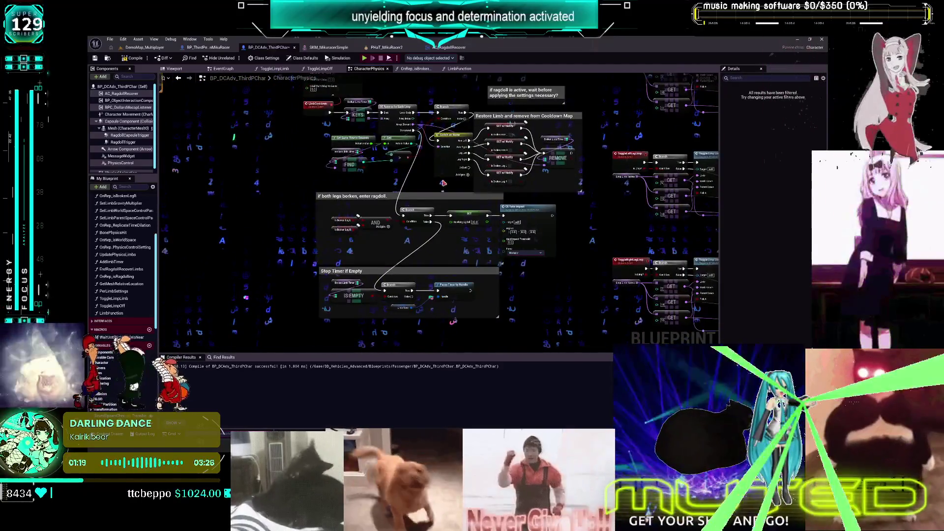
scroll(400, 255, "down", 3)
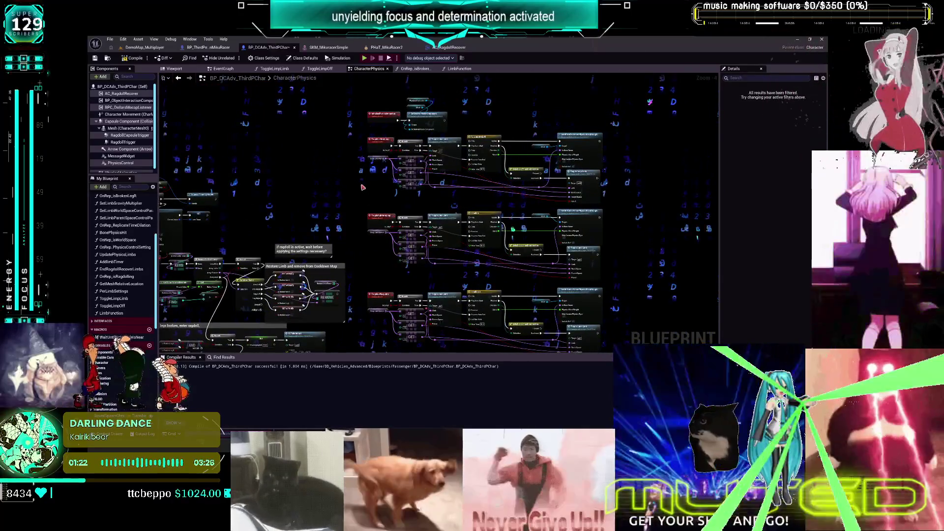
scroll(362, 188, "up", 1)
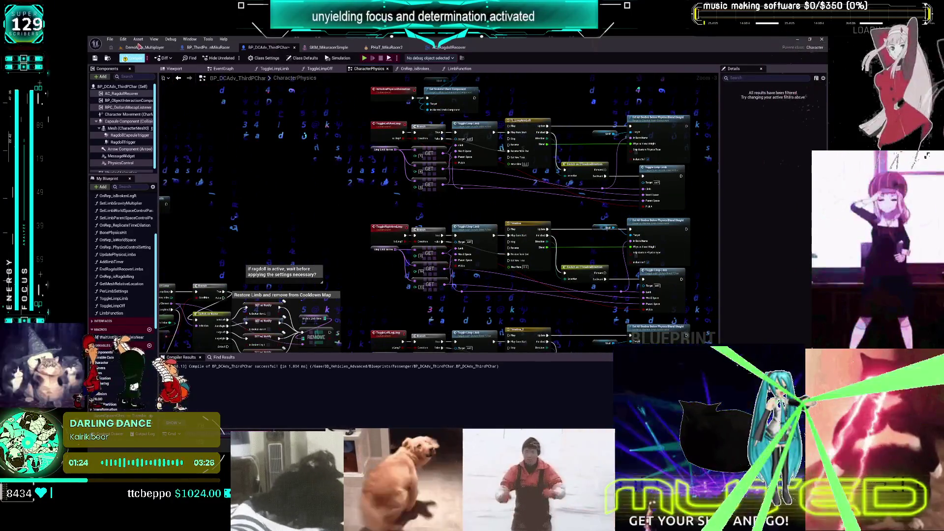
left_click(132, 58)
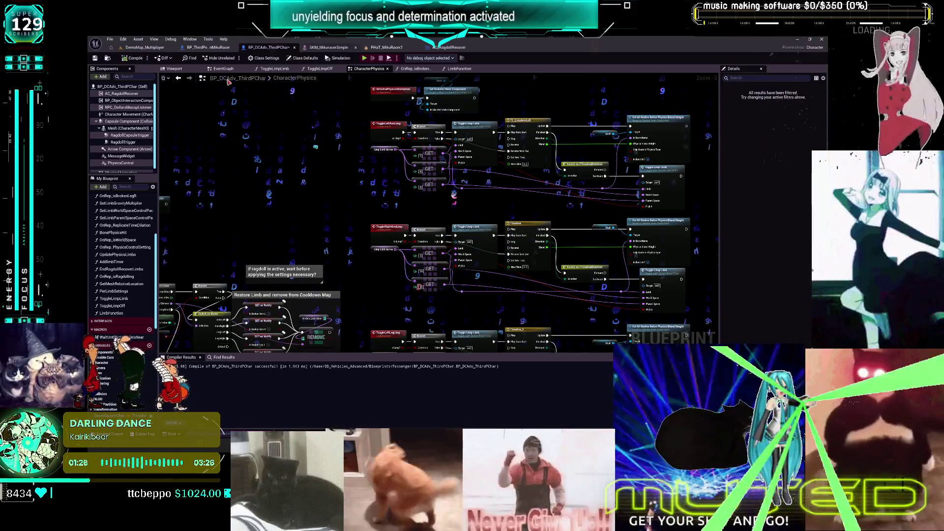
Save all assets, then walk the character with A and W in the multiplayer preview to trigger the ragdoll
left_click(111, 38)
left_click(135, 82)
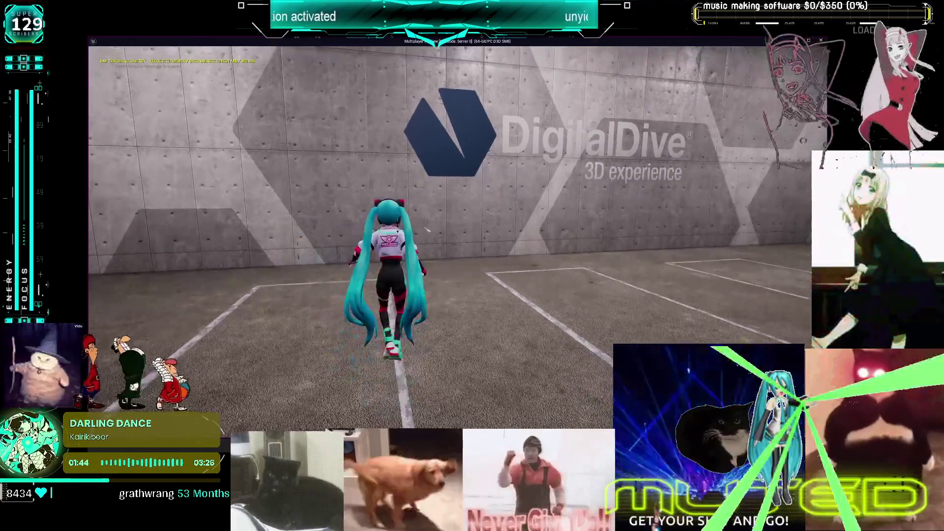
key("a")
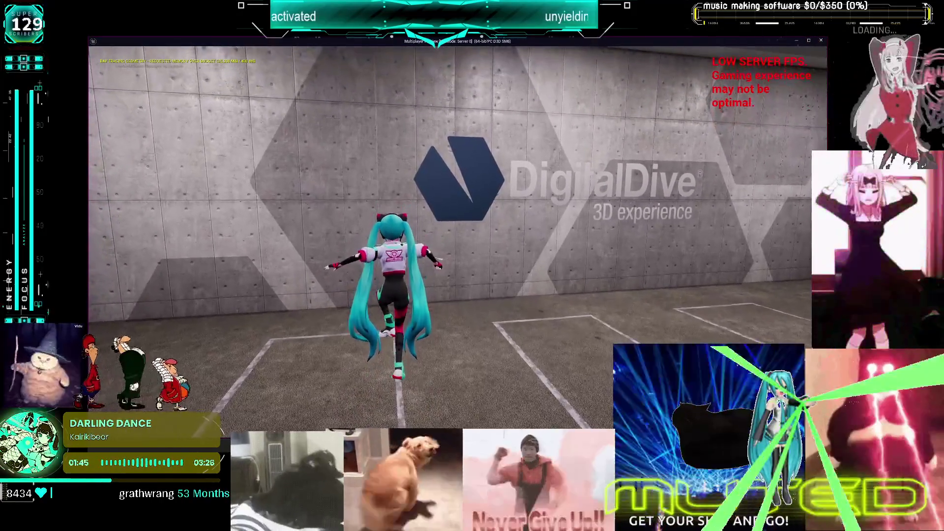
key("a")
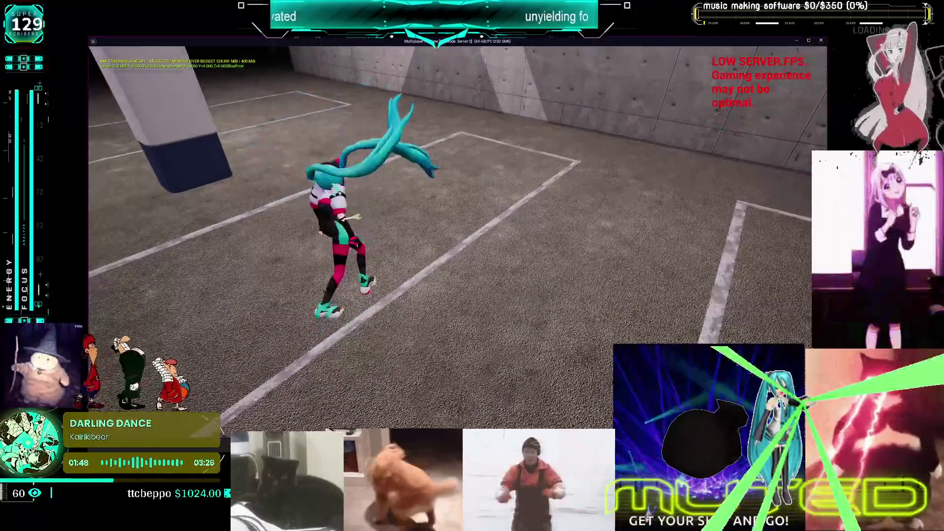
key("a")
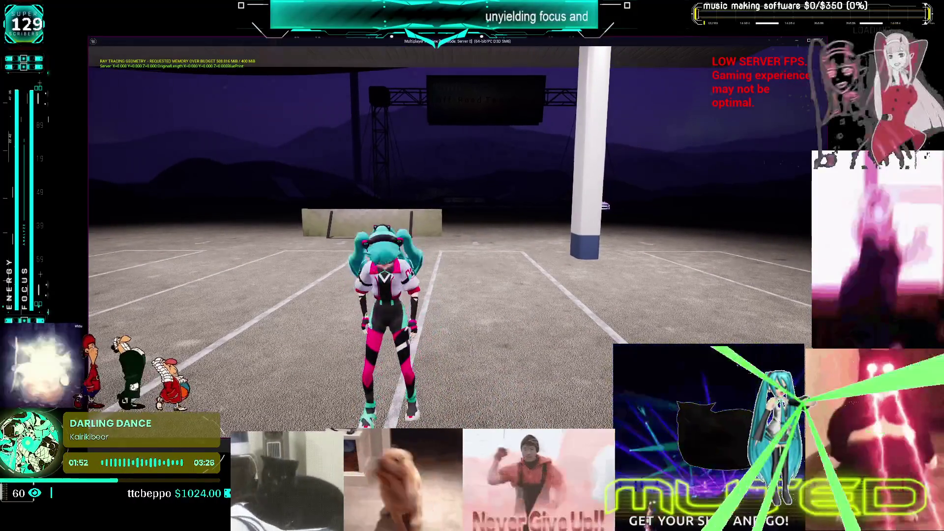
key("w")
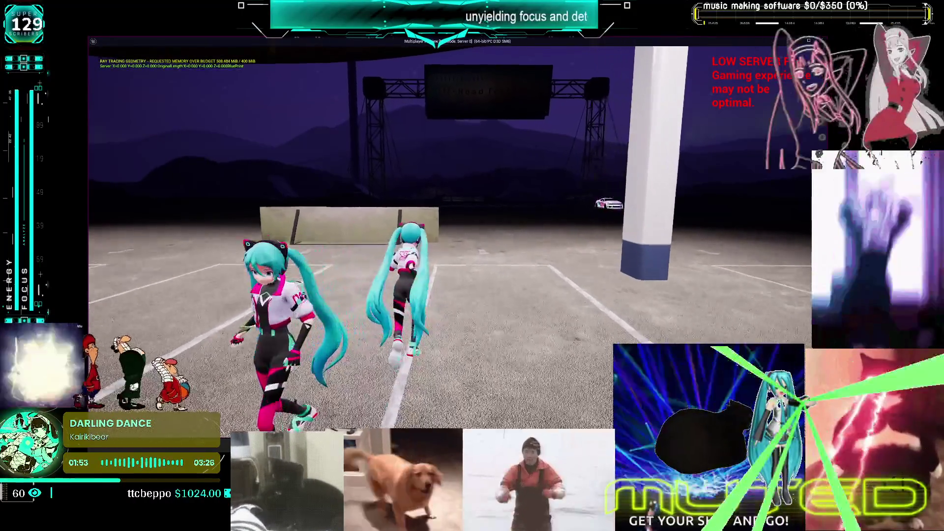
key("w")
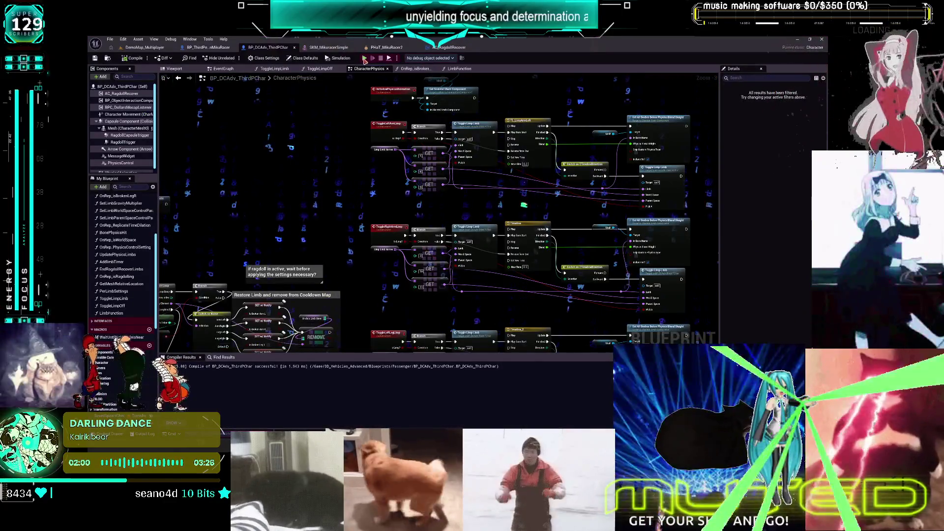
key("alt+p")
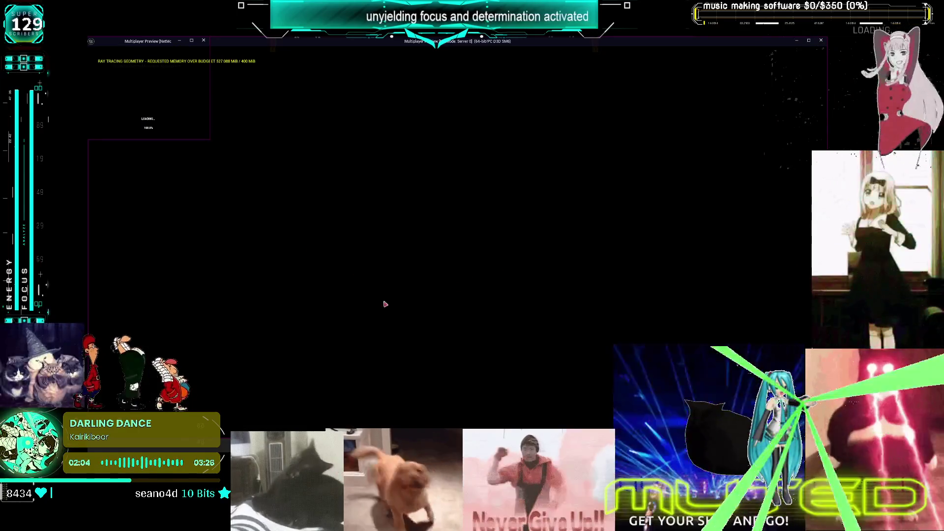
key("w")
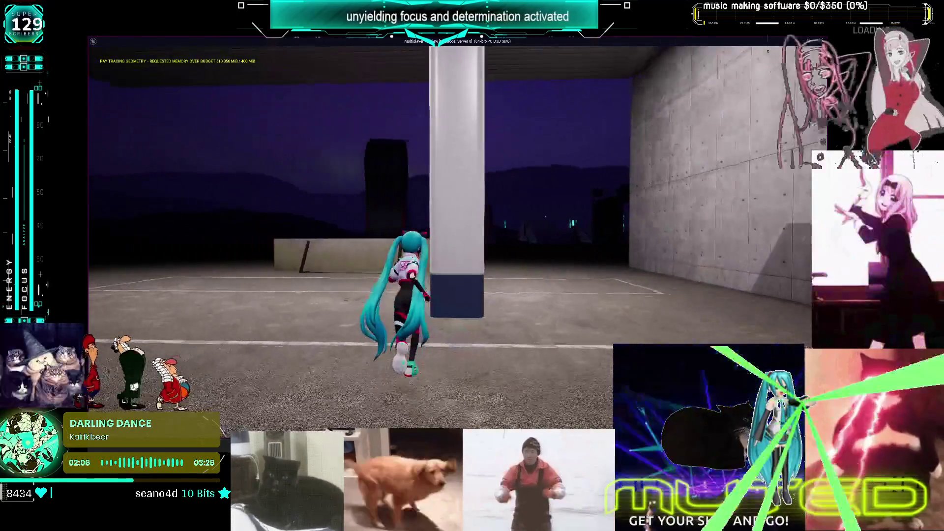
key("w")
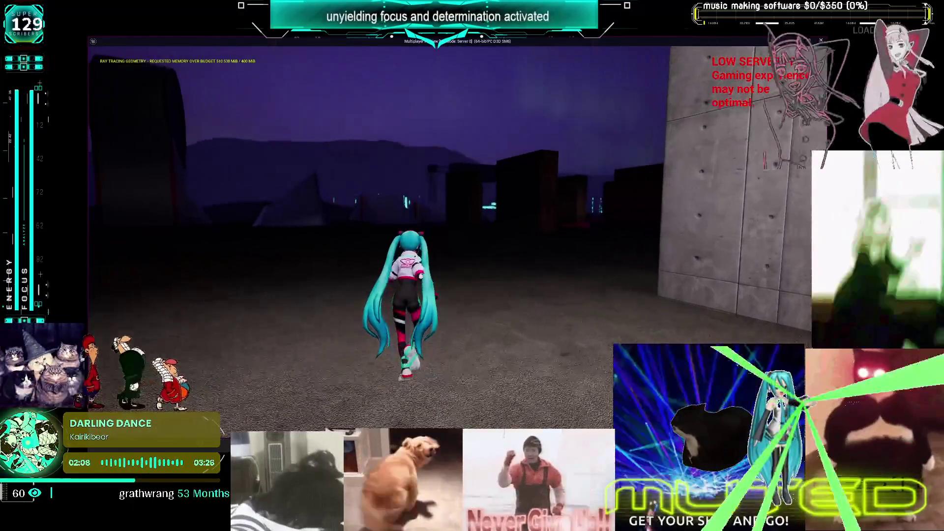
key("w")
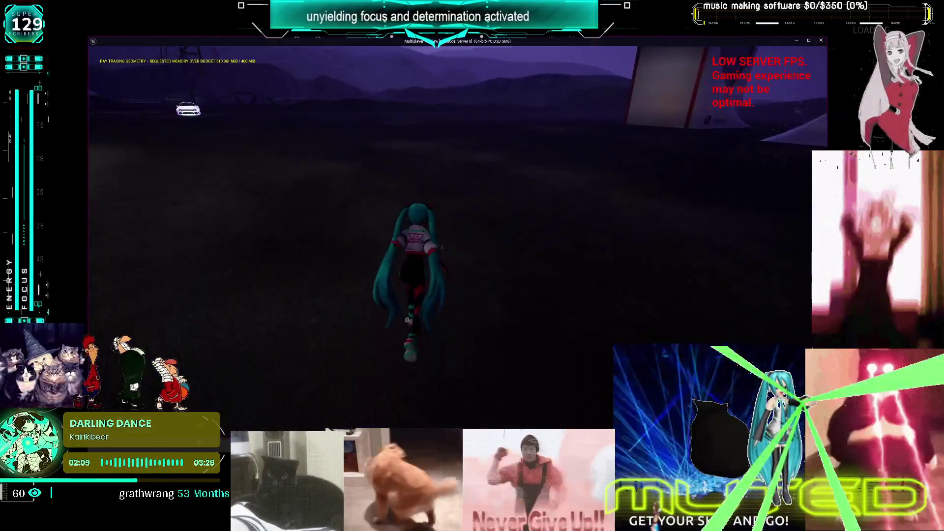
key("w")
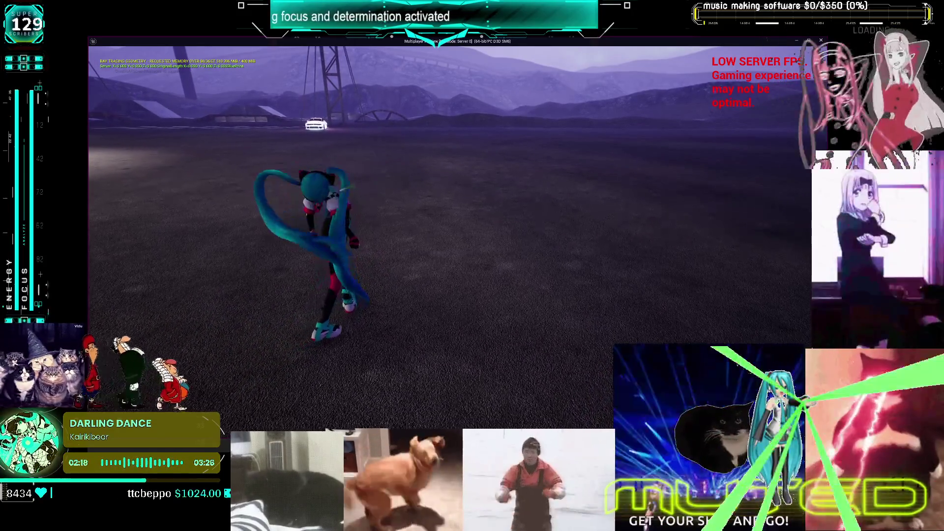
key("Escape")
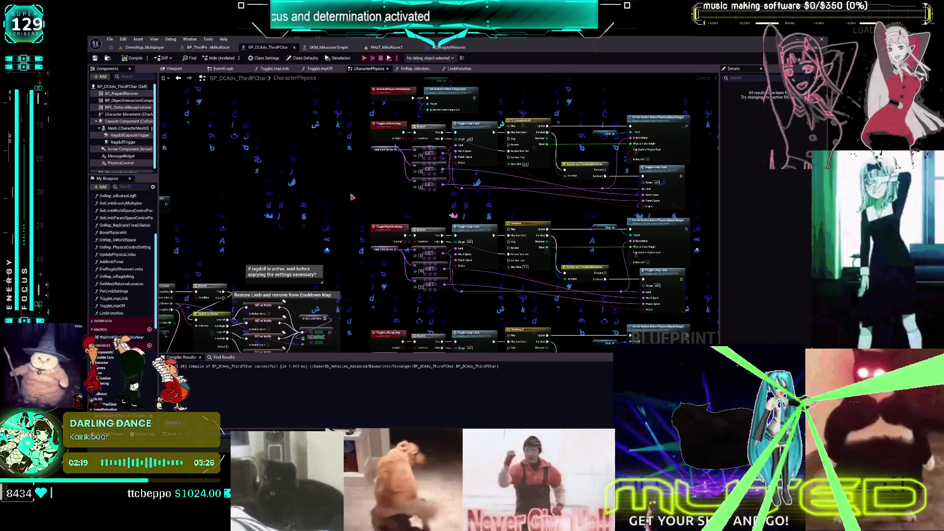
key("alt+p")
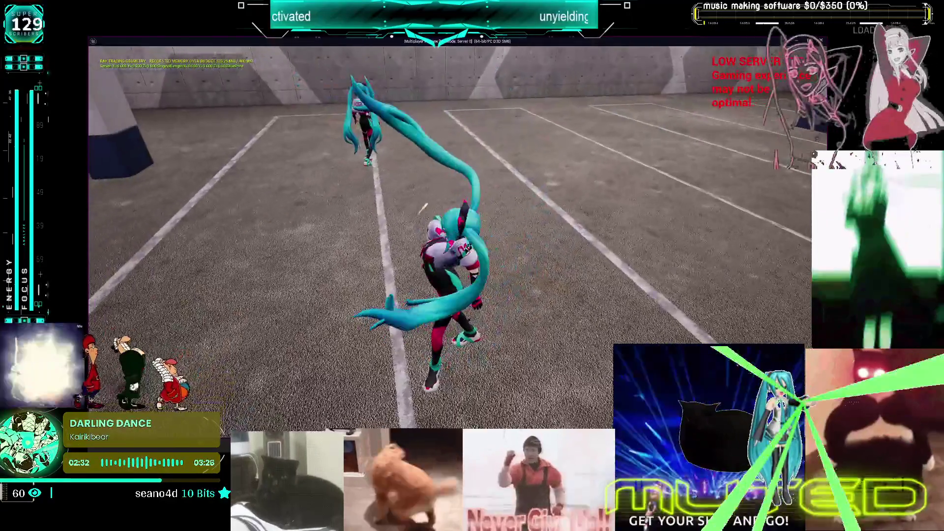
key("Escape")
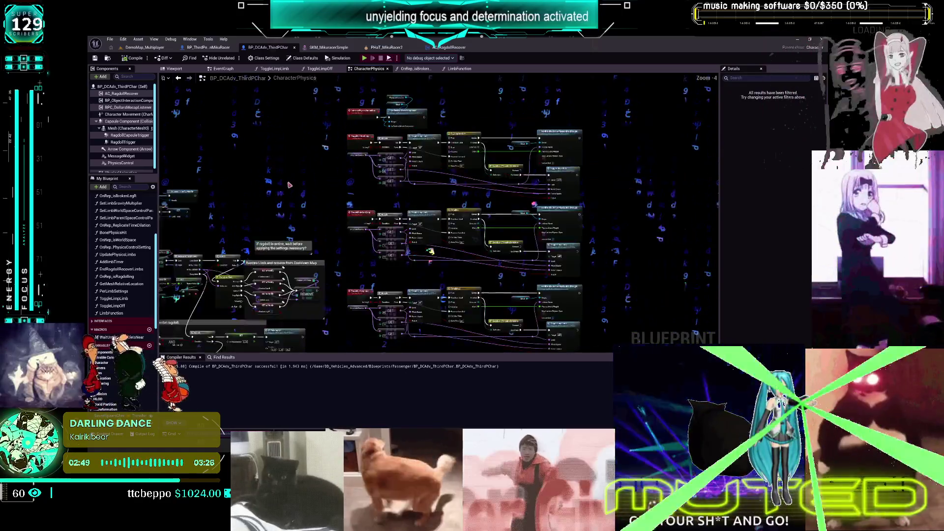
Inspect the CE_SetBreakLimb event's details in CharacterPhysics, then switch to the EventGraph
left_click_drag(361, 113, 372, 239)
left_click_drag(453, 241, 369, 256)
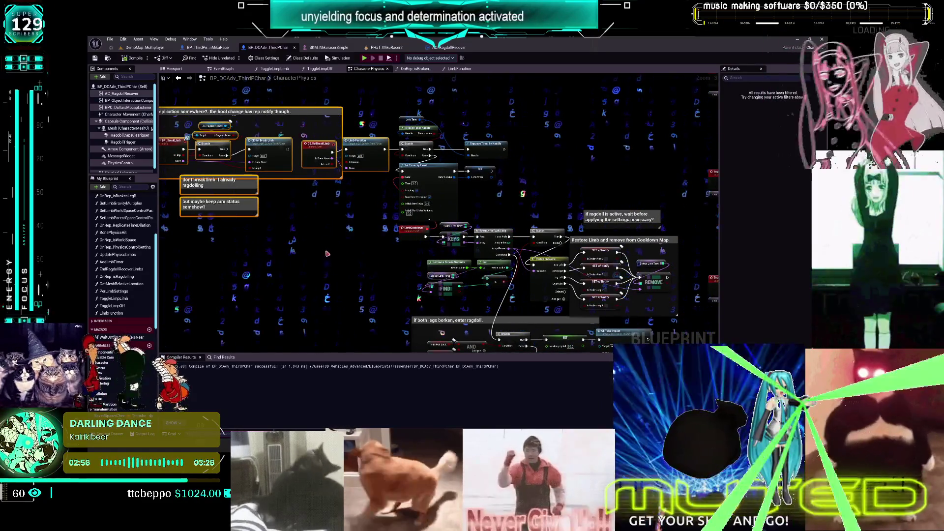
left_click(315, 154)
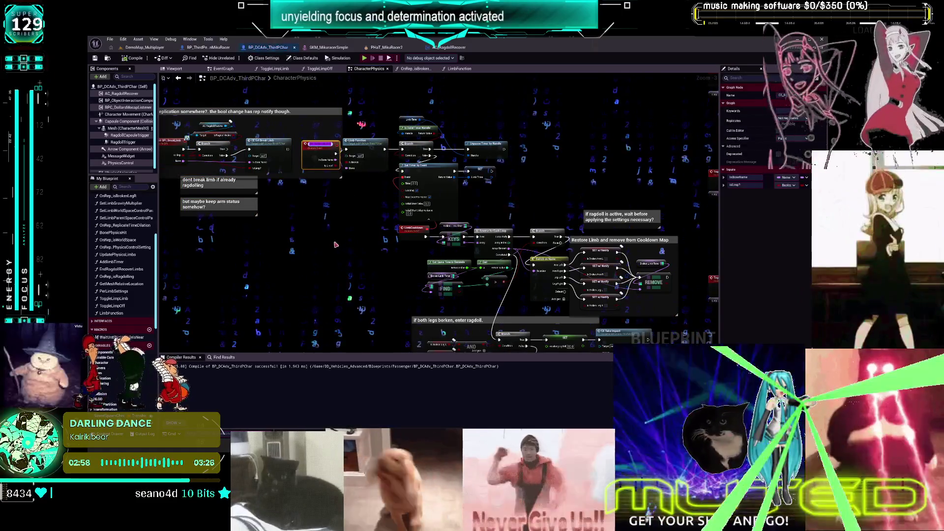
left_click_drag(334, 244, 394, 268)
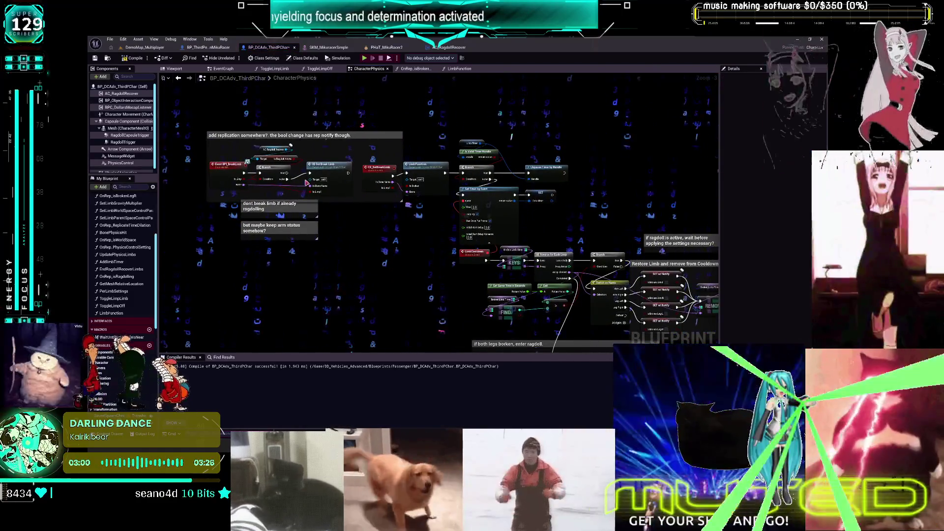
left_click(229, 71)
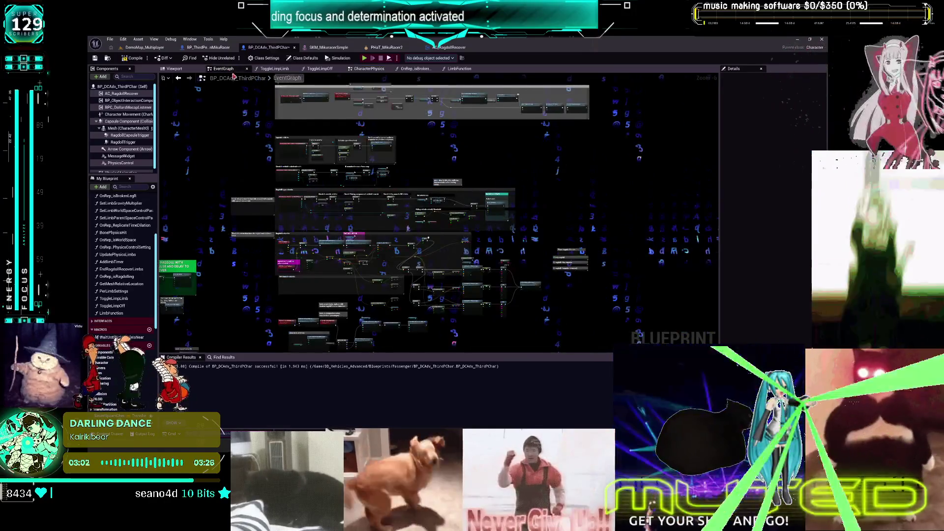
Paste a duplicate CE Set Break Limb node, then delete it again
scroll(297, 241, "up", 10)
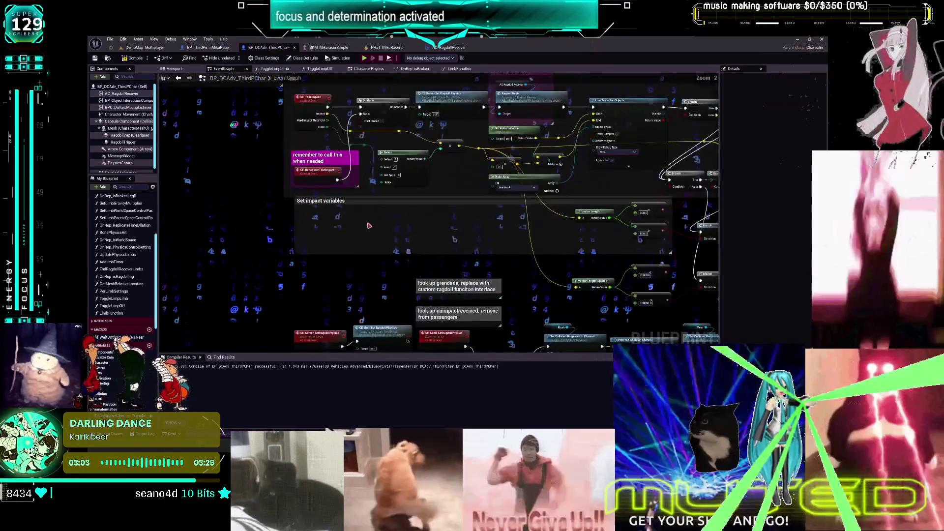
left_click_drag(456, 183, 434, 82)
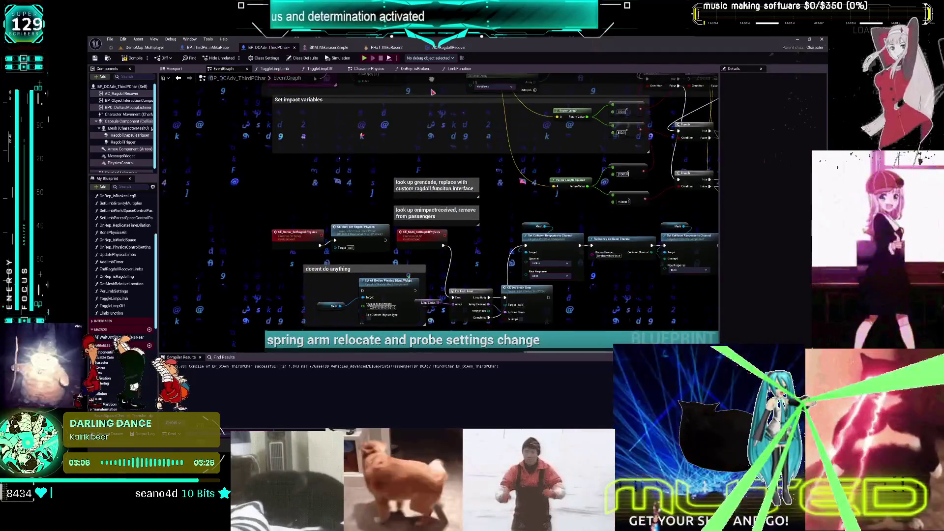
left_click_drag(467, 258, 381, 173)
scroll(381, 173, "up", 2)
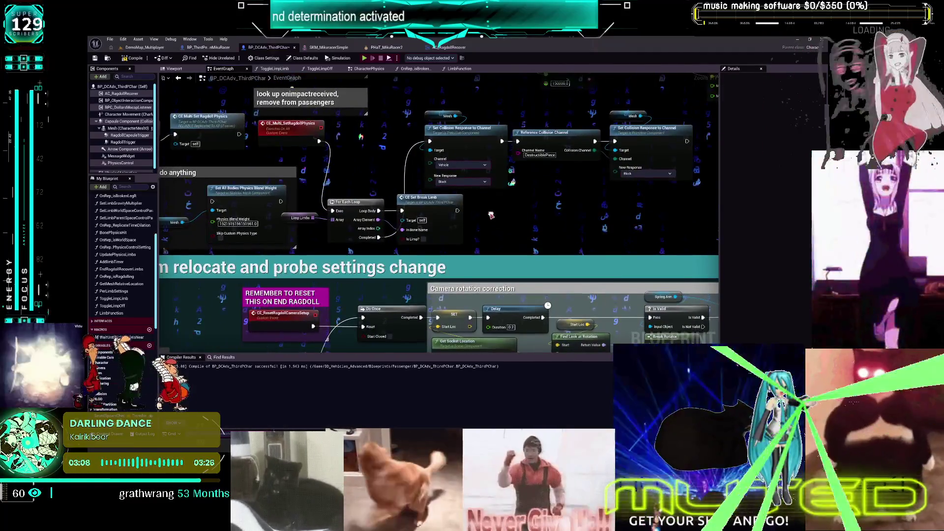
right_click(490, 217)
key("Escape")
key("ctrl+v")
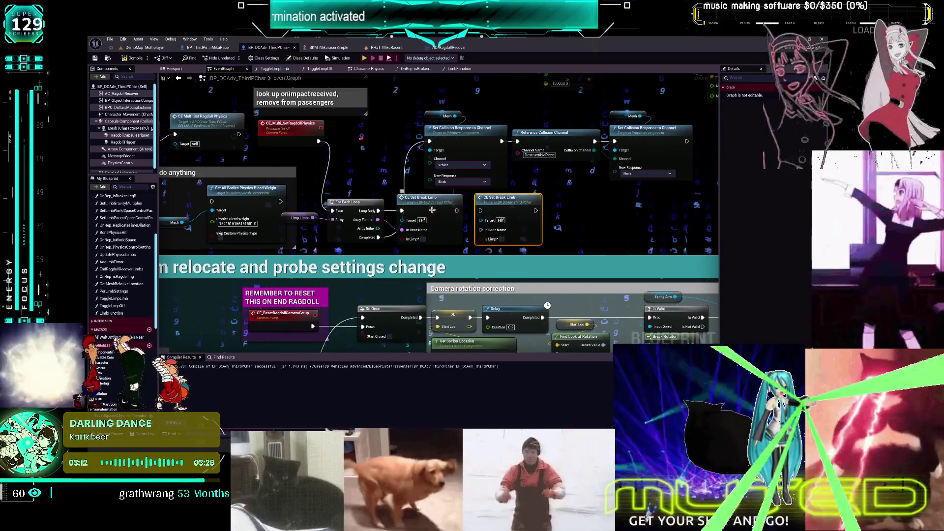
key("Delete")
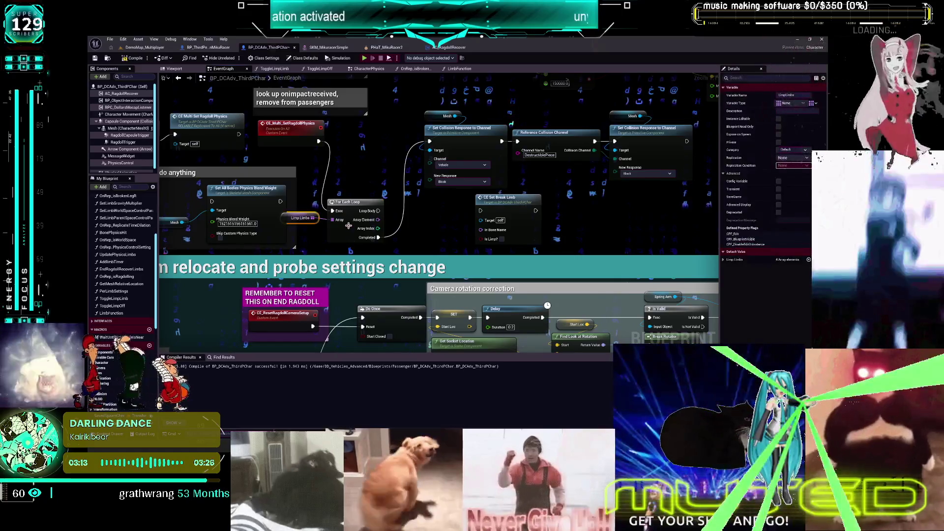
Inspect the Limp Limbs bone entries such as thigh_l, and pull CE Set Break Limb under the For Each Loop
left_click(723, 260)
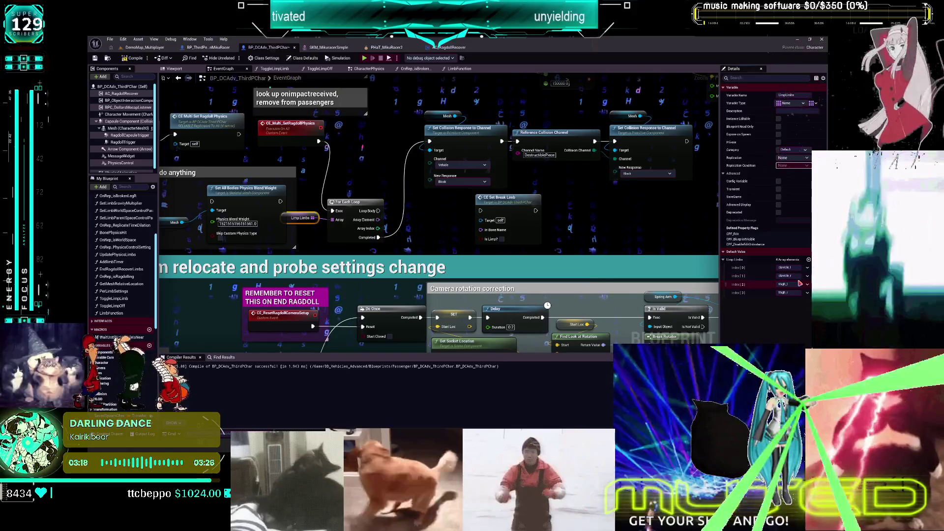
left_click(787, 283)
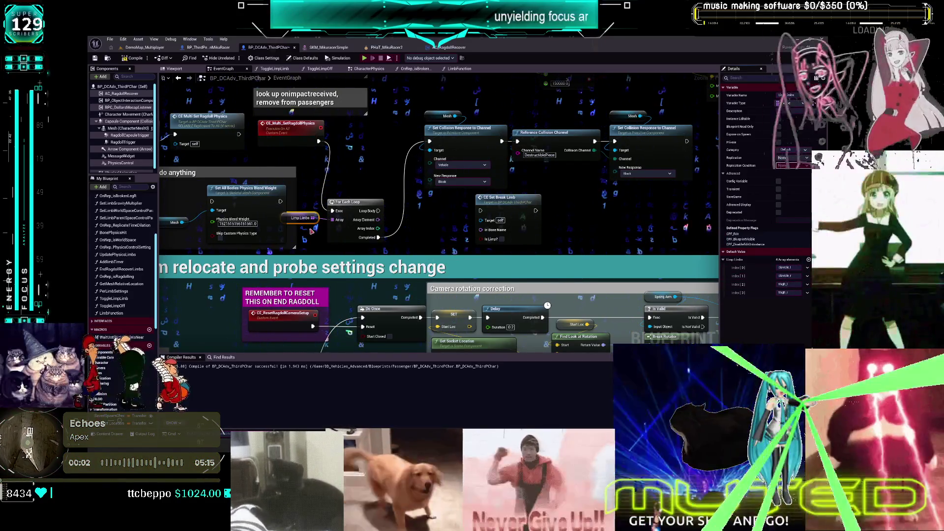
mouse_move(378, 220)
left_mouse_down()
mouse_move(446, 226)
mouse_move(403, 223)
left_mouse_up()
mouse_move(495, 211)
left_mouse_down()
mouse_move(414, 211)
mouse_move(368, 149)
left_mouse_up()
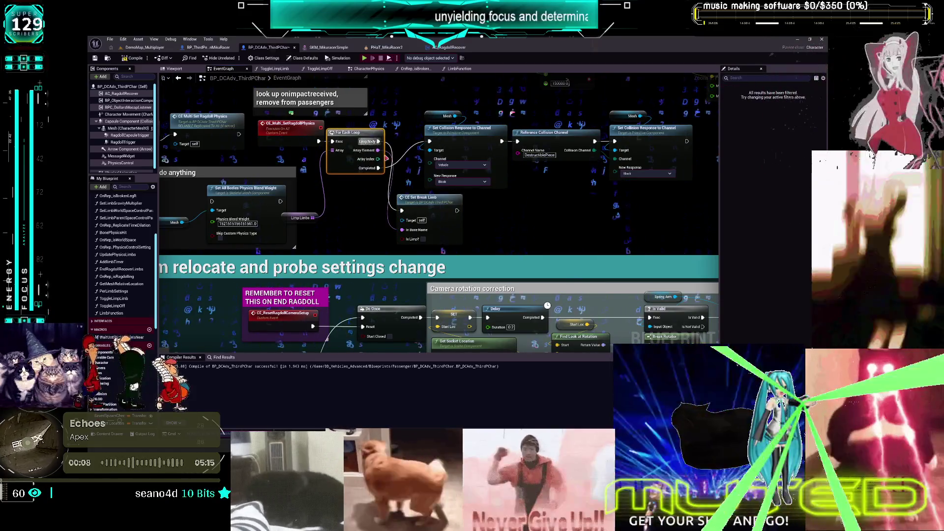
Shift the collision-channel nodes right and line up CE Set Break Limb and Limp Limbs beside the For Each Loop
scroll(506, 190, "down", 2)
mouse_move(507, 190)
left_mouse_down()
mouse_move(305, 142)
mouse_move(383, 154)
left_mouse_up()
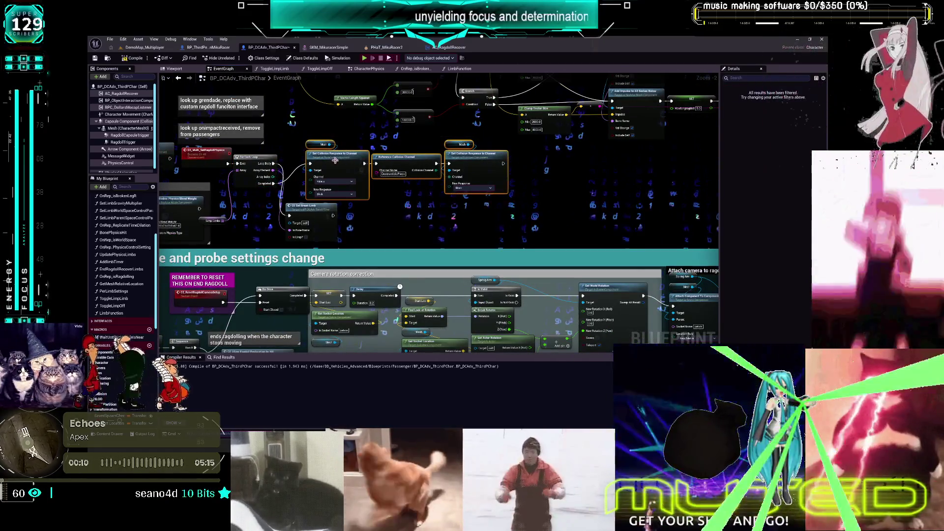
left_click_drag(309, 202, 312, 153)
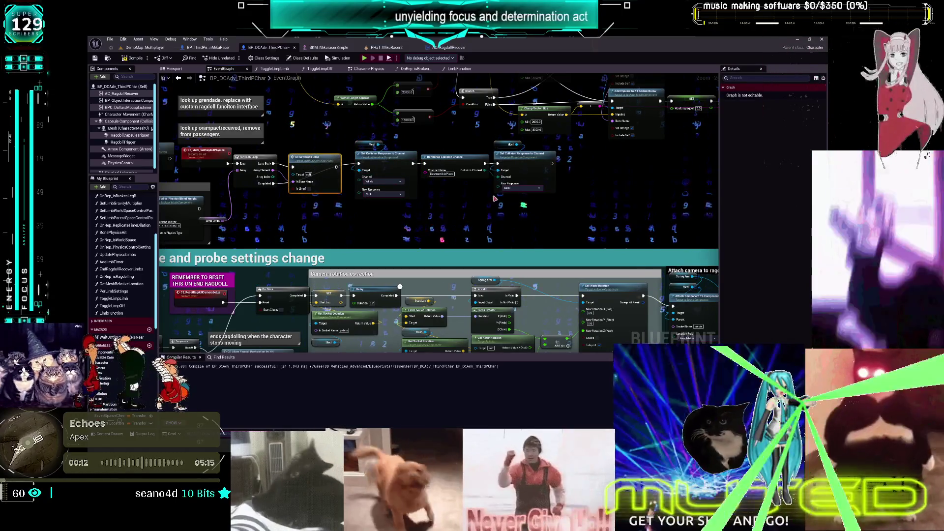
mouse_move(566, 203)
left_mouse_down()
mouse_move(374, 144)
mouse_move(375, 165)
left_mouse_up()
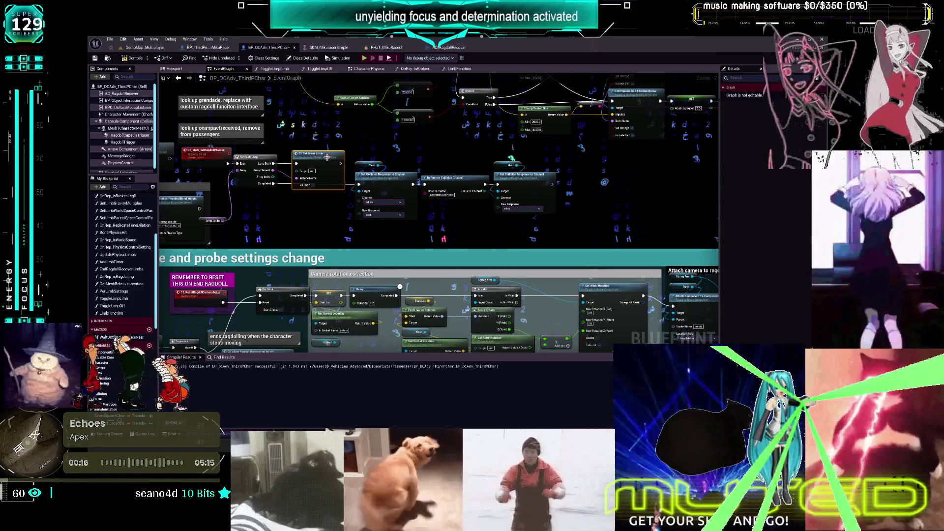
left_click_drag(326, 158, 434, 187)
left_click_drag(313, 258, 311, 208)
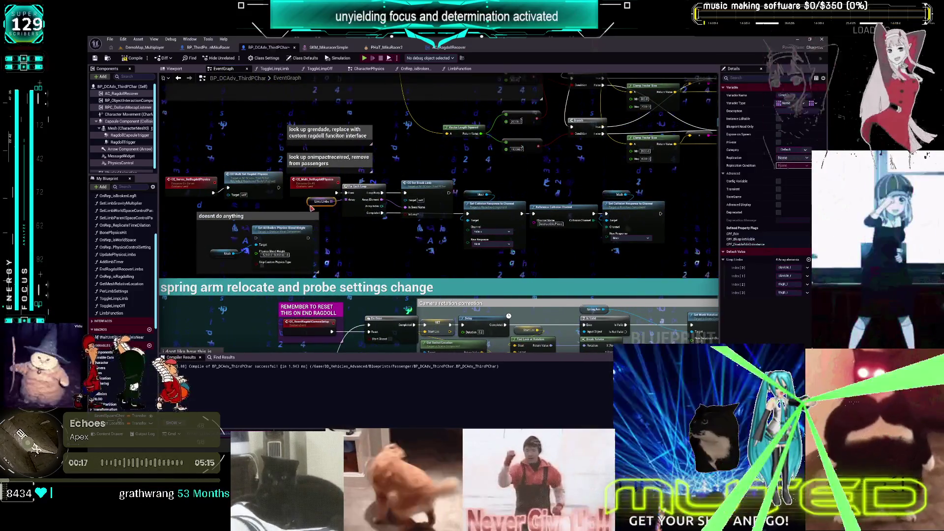
Pan down to the Ragdoll Activation section and its ragdoll trigger checks
scroll(340, 204, "down", 4)
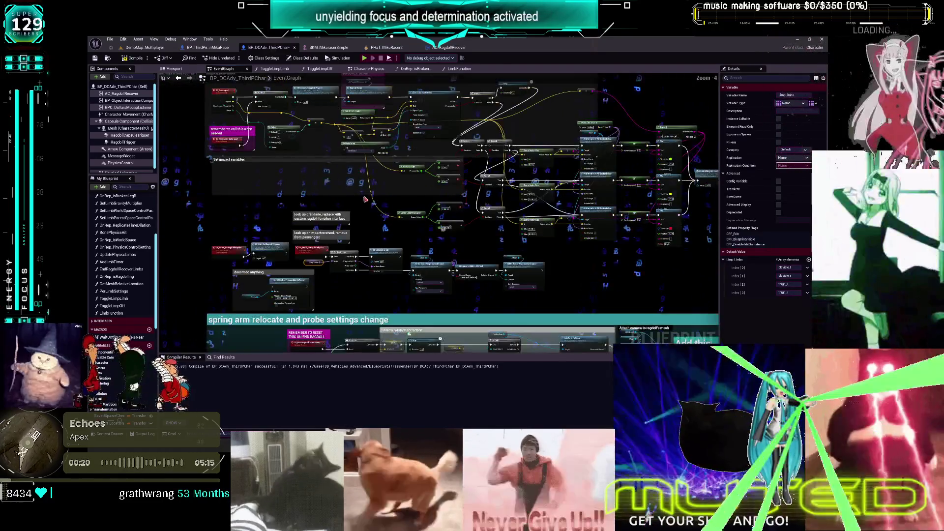
left_click_drag(365, 200, 389, 274)
mouse_move(394, 237)
left_mouse_down()
mouse_move(406, 282)
mouse_move(423, 221)
left_mouse_up()
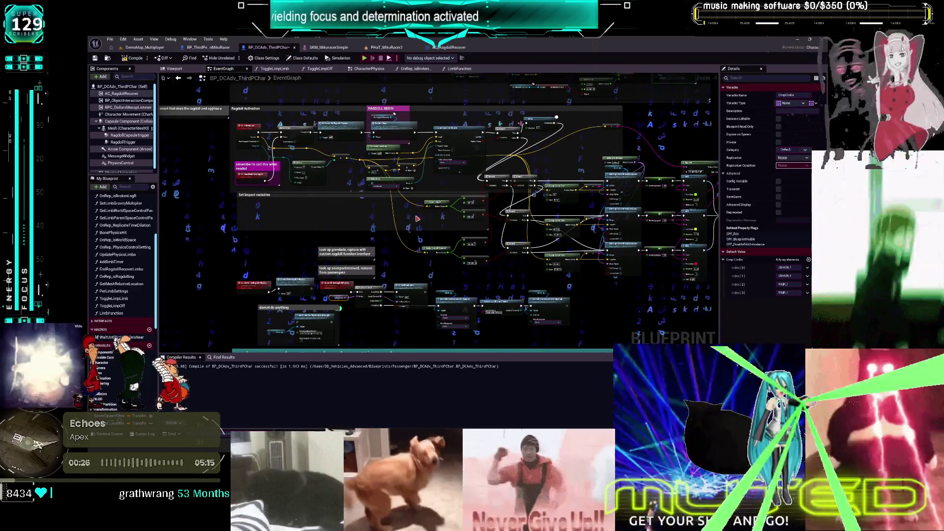
scroll(369, 220, "up", 2)
right_click(363, 249)
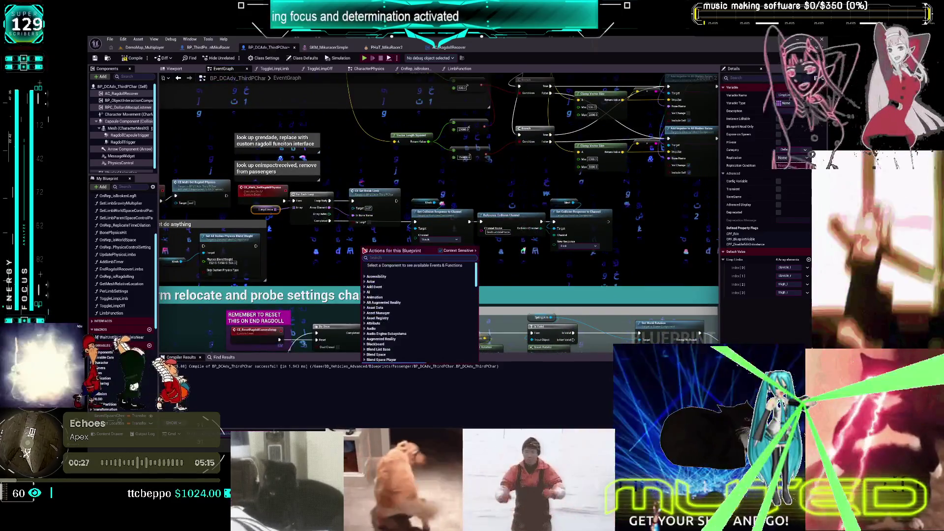
Insert a Delay Until Next Tick node up by RAGDOLL BEGIN and compile the blueprint with F7
type("delay")
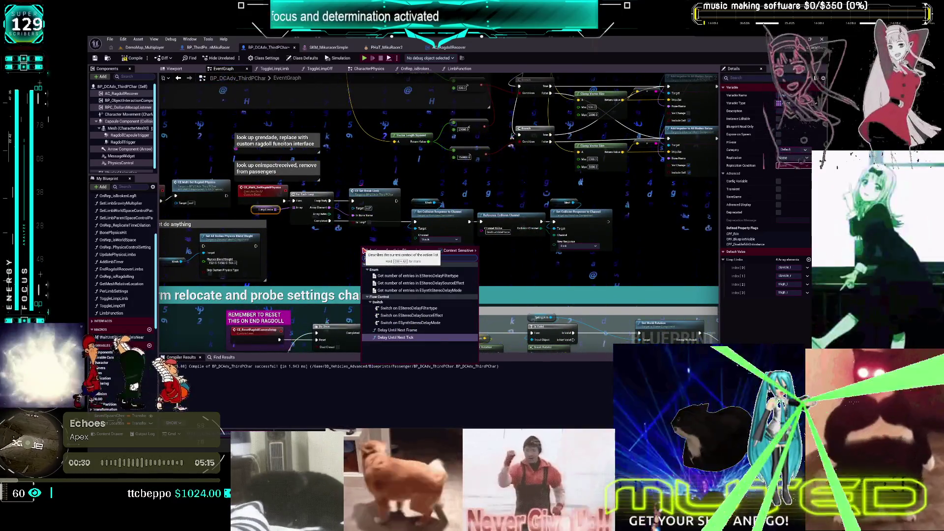
left_click(395, 337)
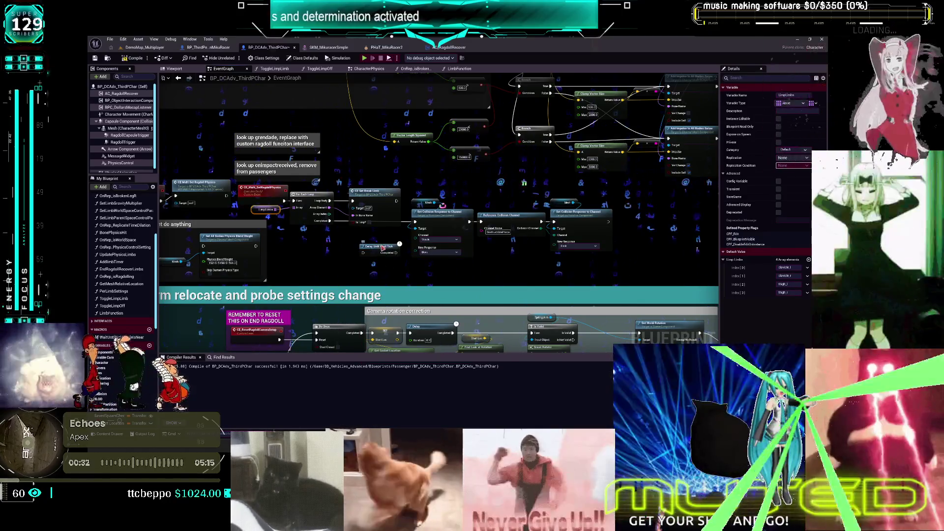
left_click_drag(387, 254, 371, 245)
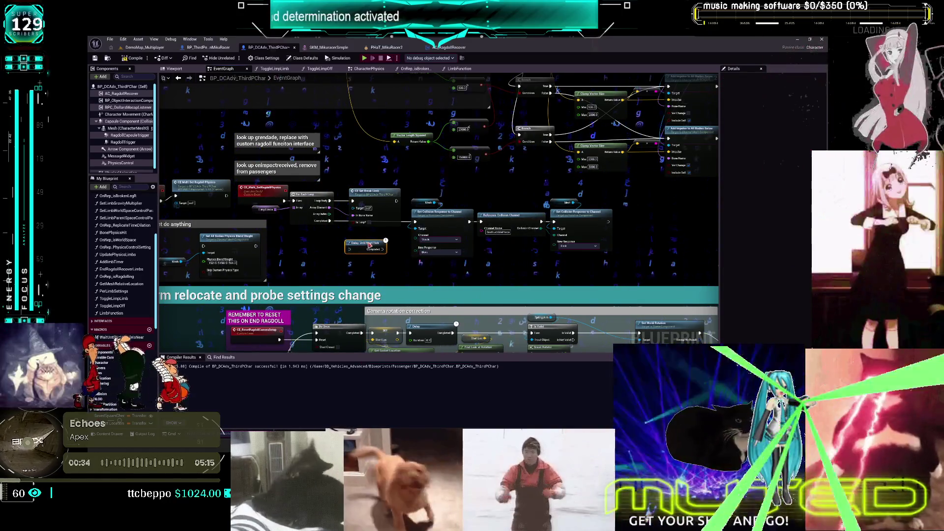
mouse_move(371, 245)
left_mouse_down()
mouse_move(329, 145)
mouse_move(303, 165)
mouse_move(319, 164)
mouse_move(317, 151)
left_mouse_up()
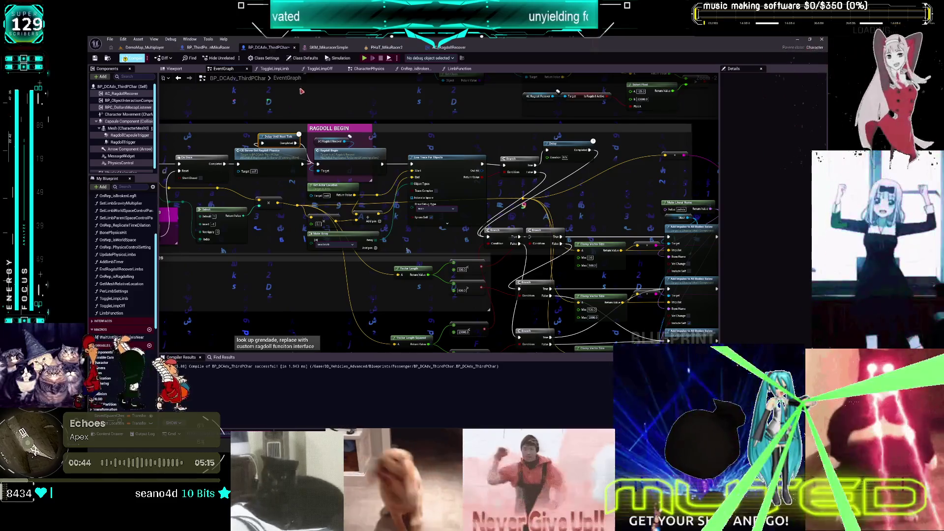
key("F7")
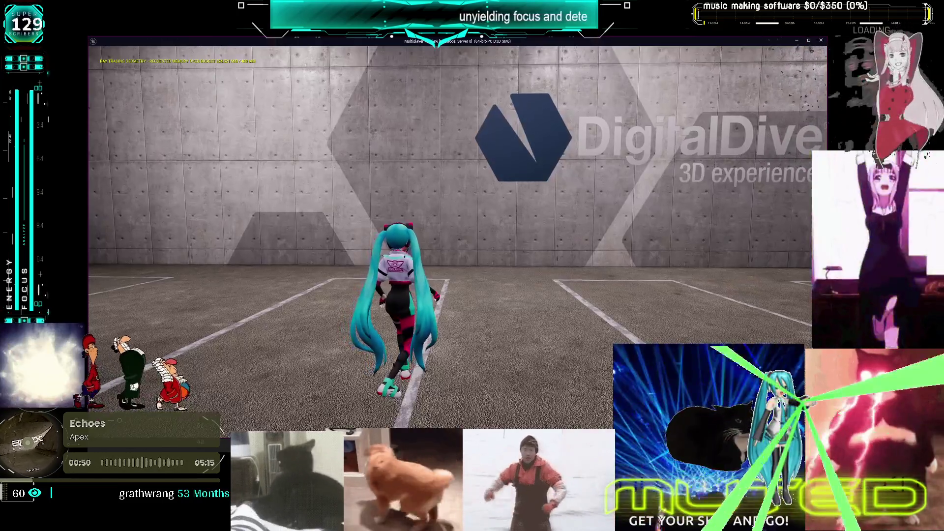
left_click(430, 273)
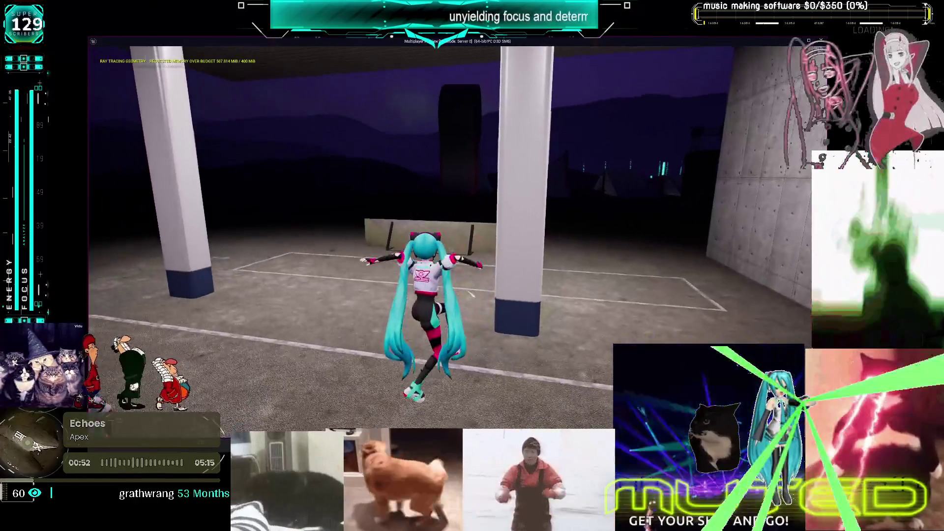
key("w")
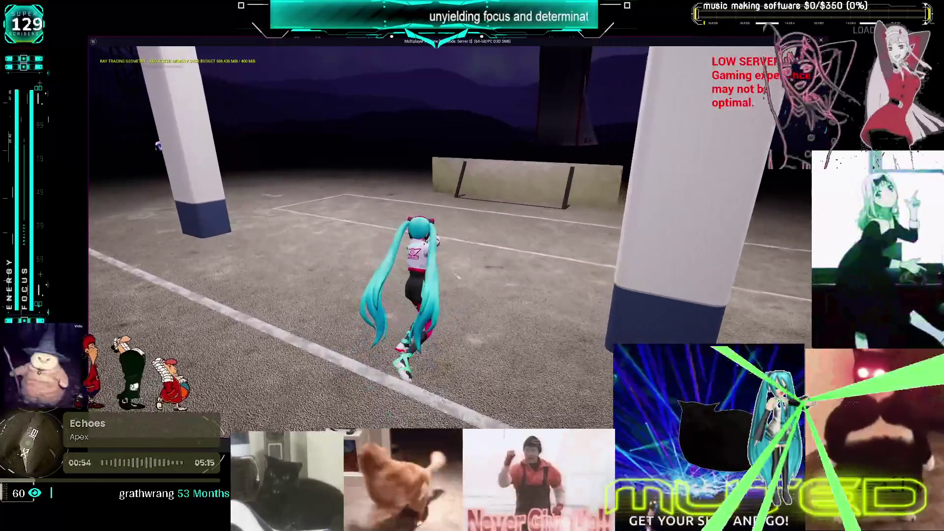
key("s")
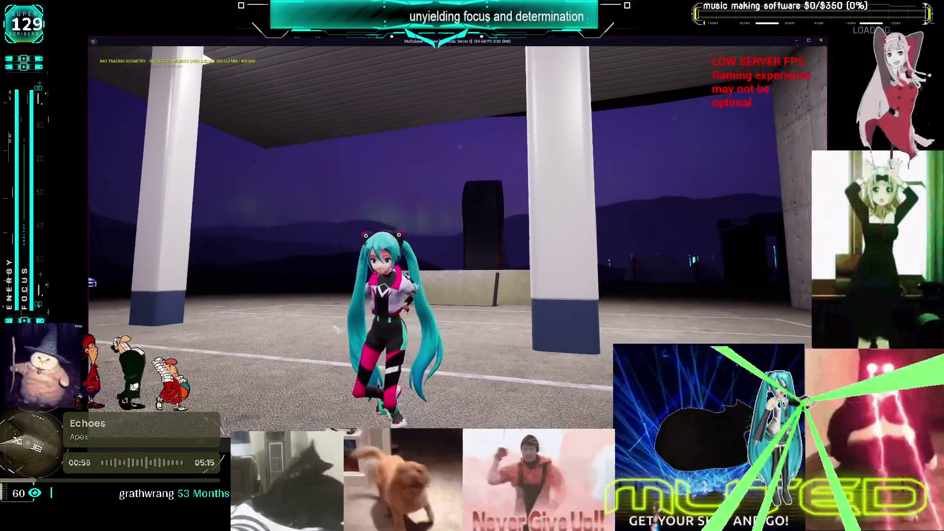
key("s")
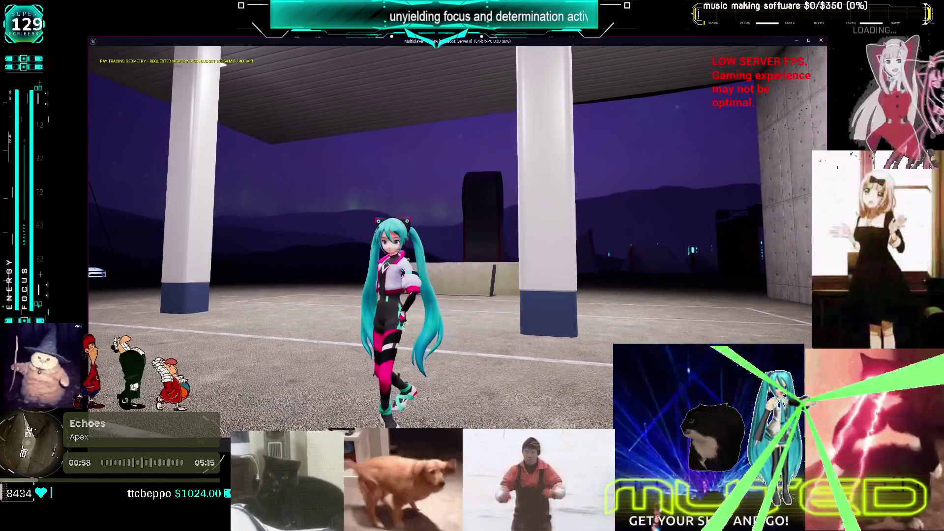
key("space")
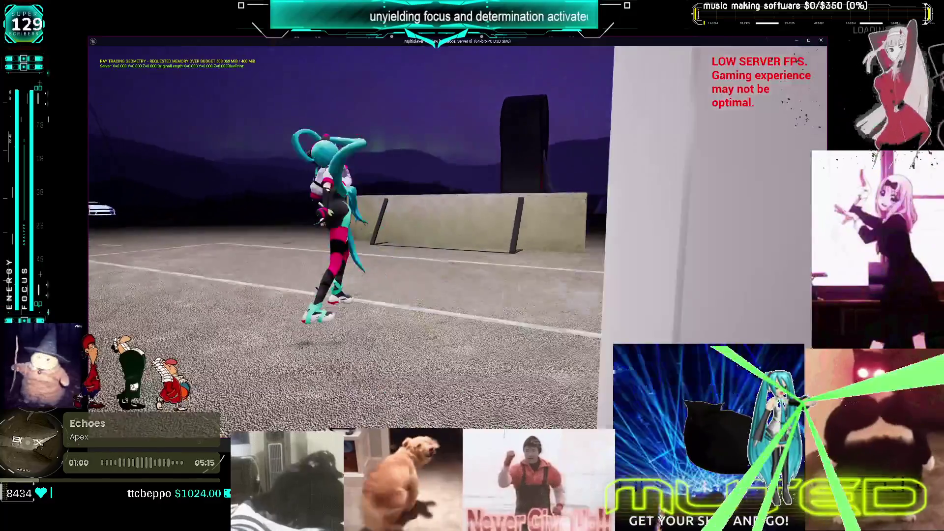
key("Escape")
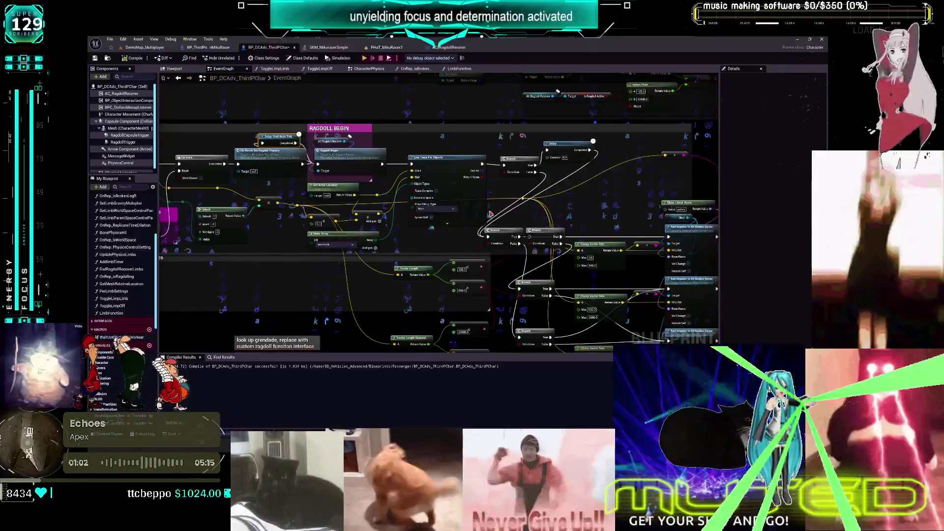
Jump from the CE_Server and CE_Multi SetRagdollPhysics calls to the ToggleLeftLegLimp event in CharacterPhysics
double_click(274, 165)
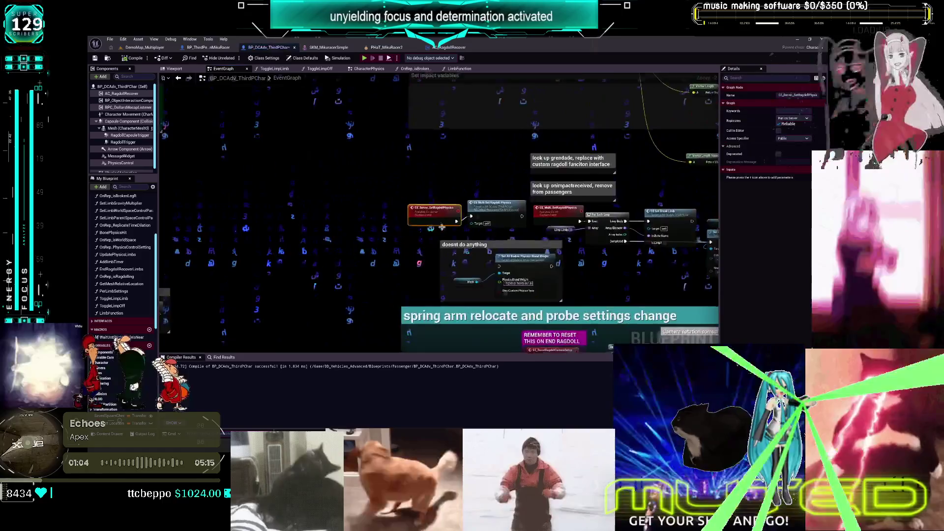
double_click(513, 207)
left_click(584, 212)
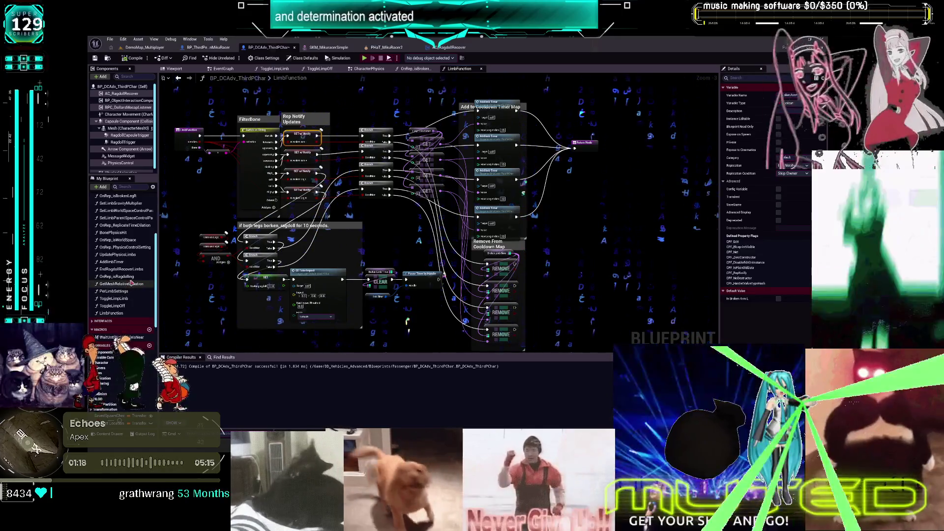
scroll(131, 275, "up", 5)
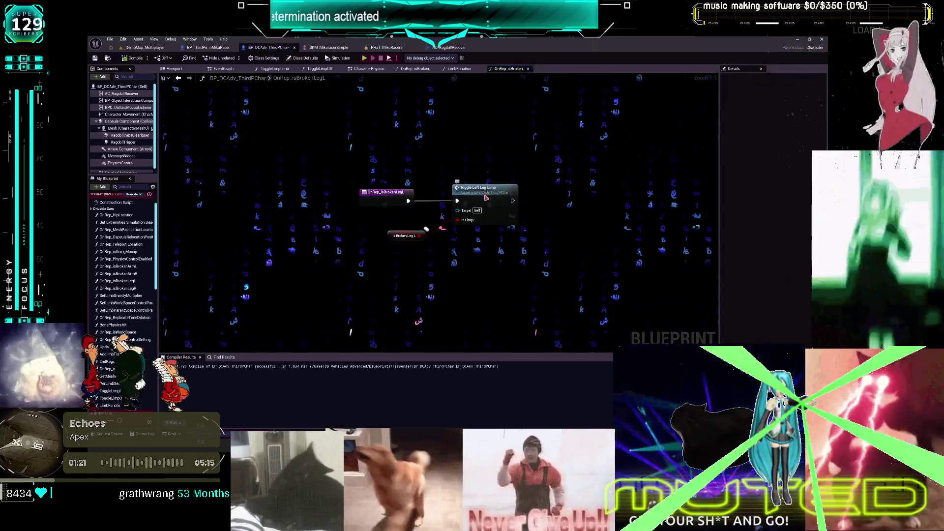
double_click(486, 198)
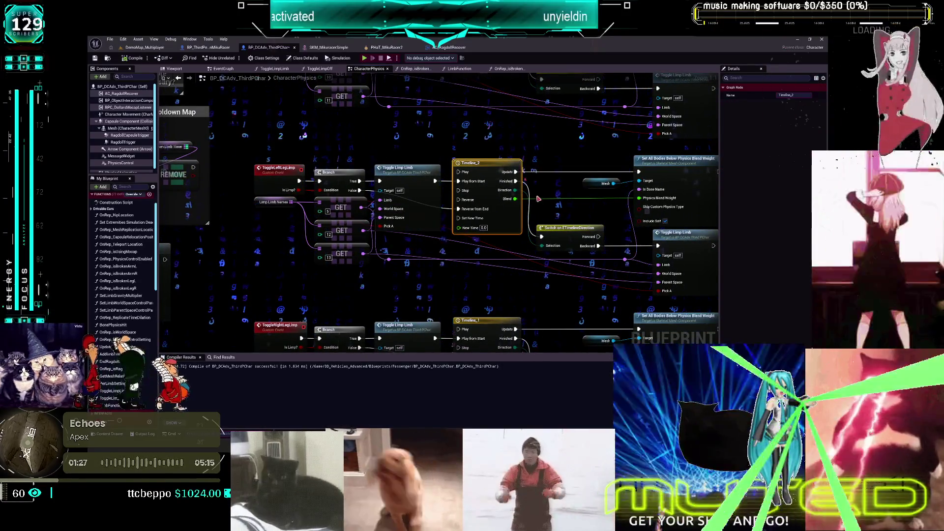
Wire Timeline_2's output into Set All Bodies Below Physics Blend Weight and open Timeline_2's curve editor
left_click_drag(574, 165, 496, 153)
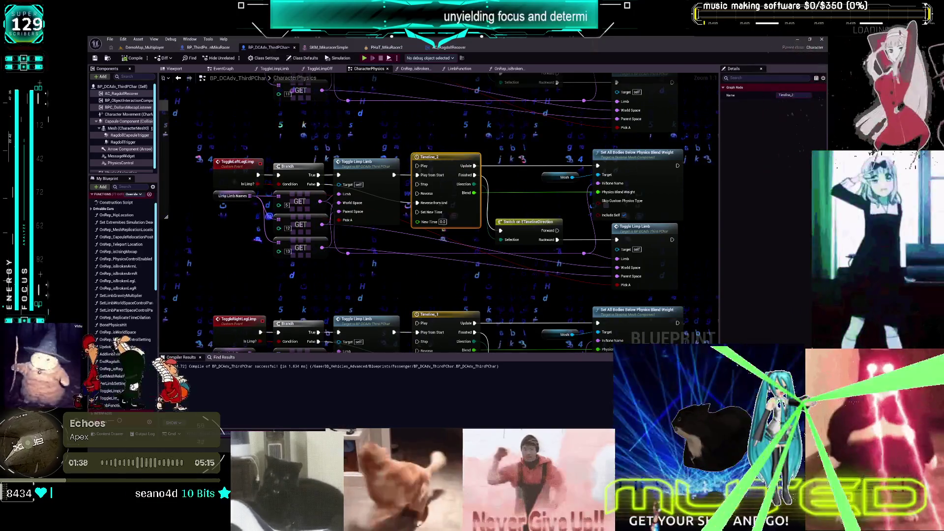
left_click_drag(507, 151, 493, 202)
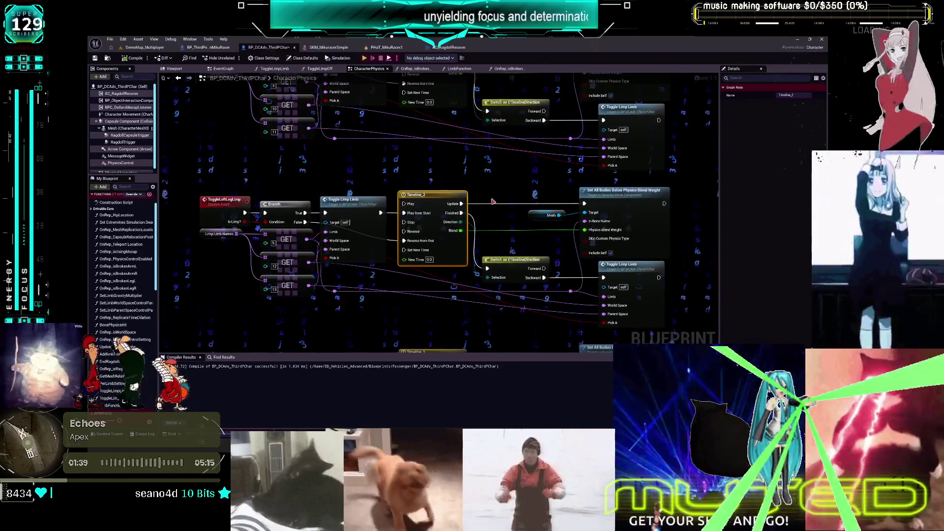
scroll(493, 201, "down", 1)
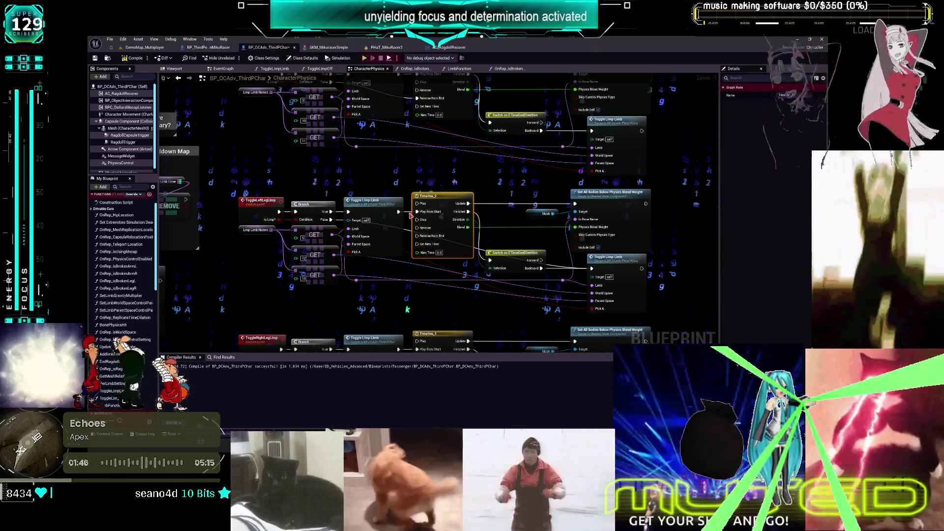
left_click_drag(468, 211, 576, 205)
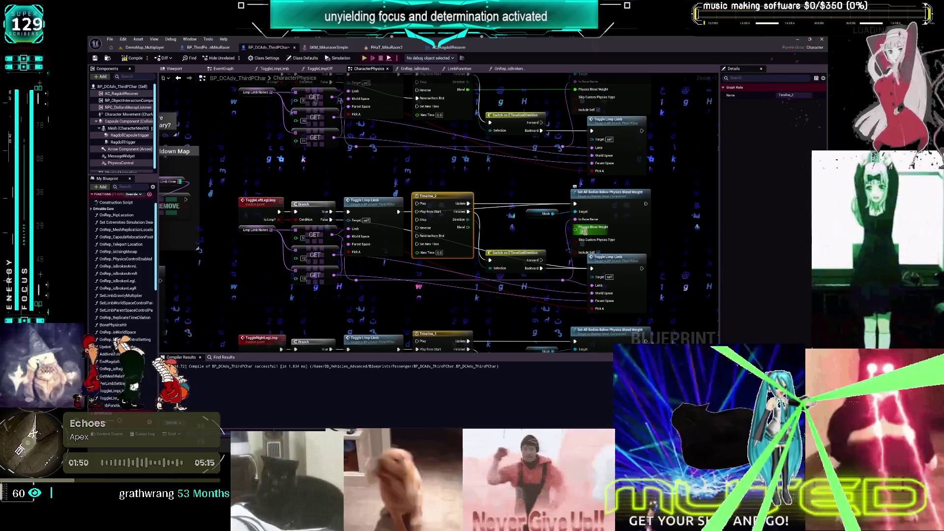
double_click(440, 198)
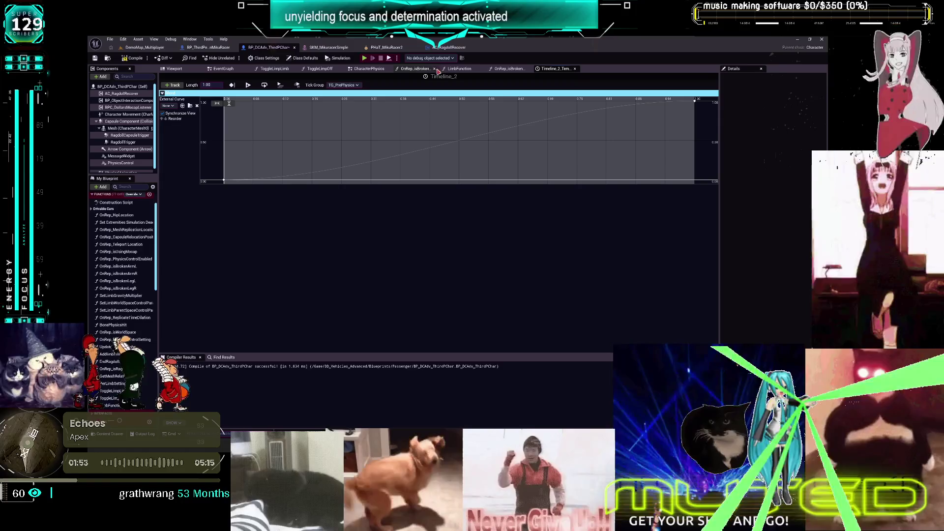
Open the CharacterPhysics graph and look over the ToggleLeftLegLimp and arm-limp timeline groups
left_click(222, 70)
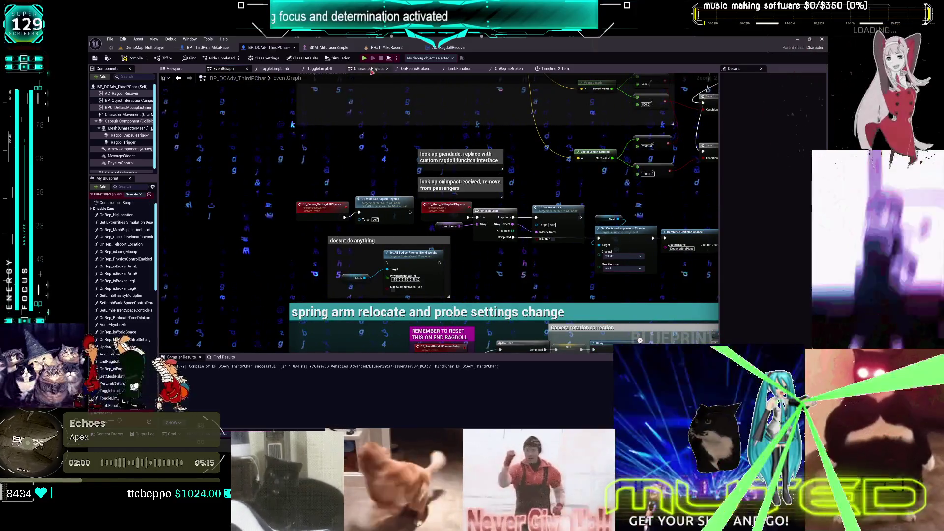
left_click(368, 69)
left_click_drag(455, 199, 457, 175)
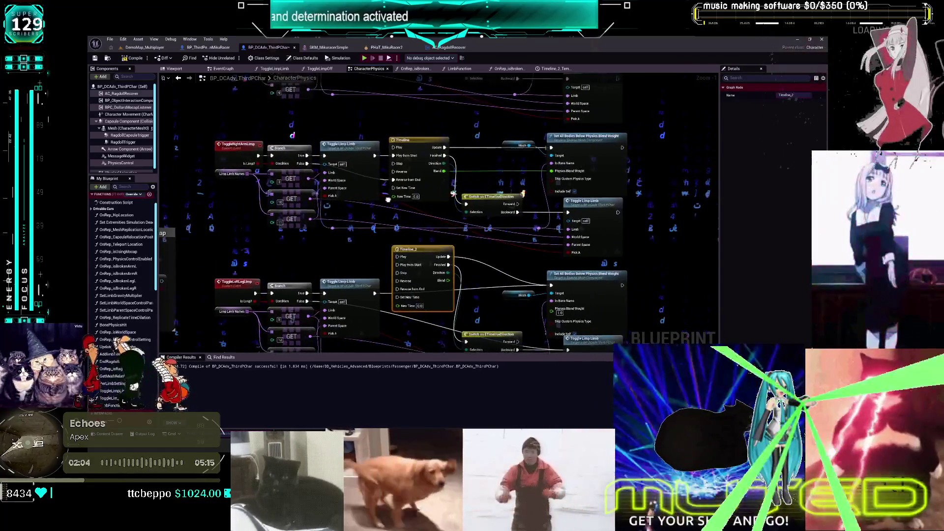
left_click_drag(566, 197, 567, 196)
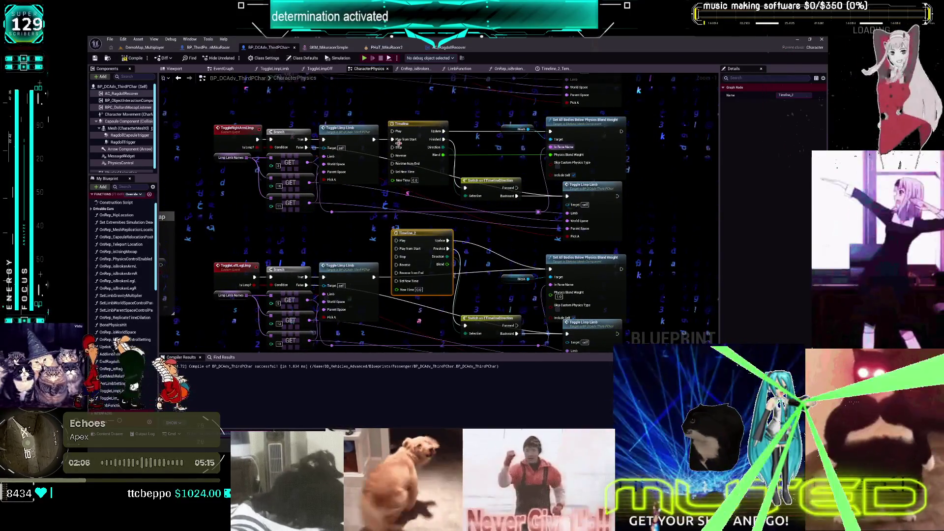
mouse_move(469, 107)
left_mouse_down()
mouse_move(464, 213)
mouse_move(447, 246)
left_mouse_up()
left_click_drag(422, 144, 527, 145)
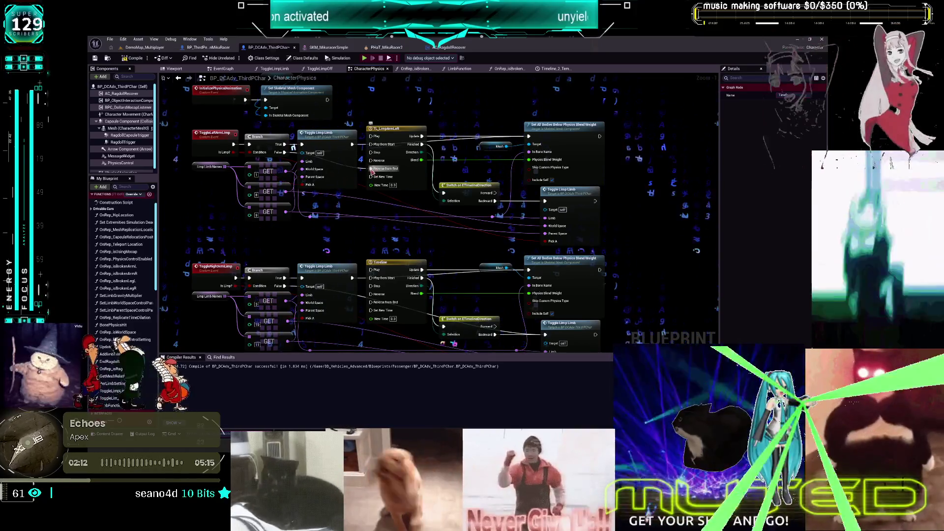
scroll(484, 163, "down", 2)
scroll(484, 163, "down", 5)
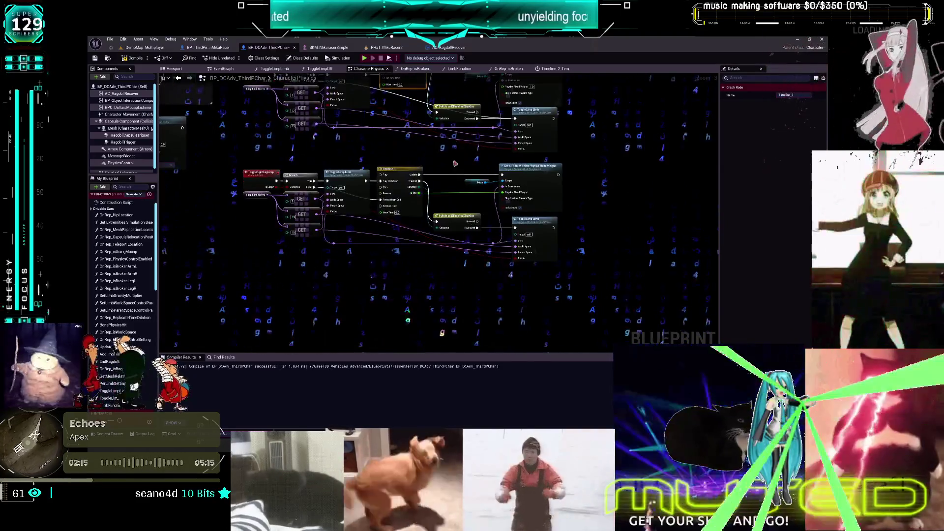
scroll(381, 182, "up", 2)
left_click_drag(403, 215, 409, 225)
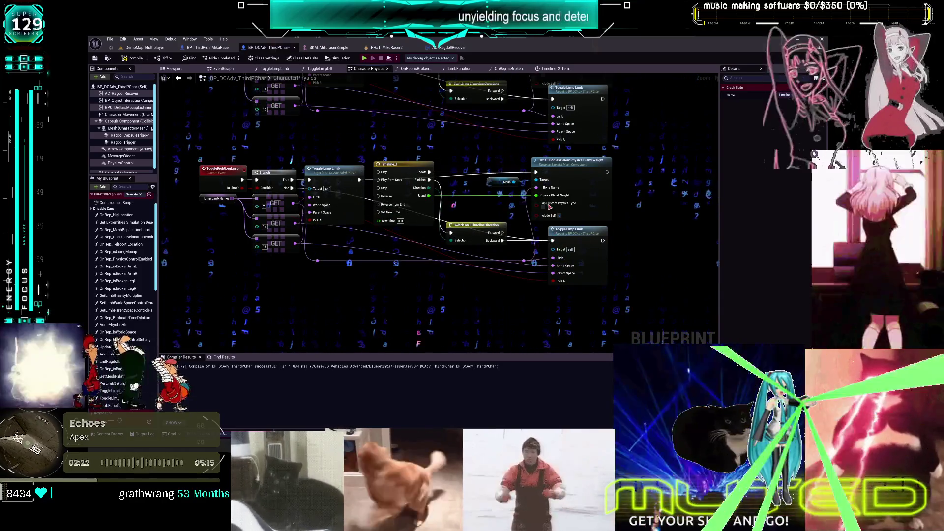
left_click_drag(520, 155, 547, 296)
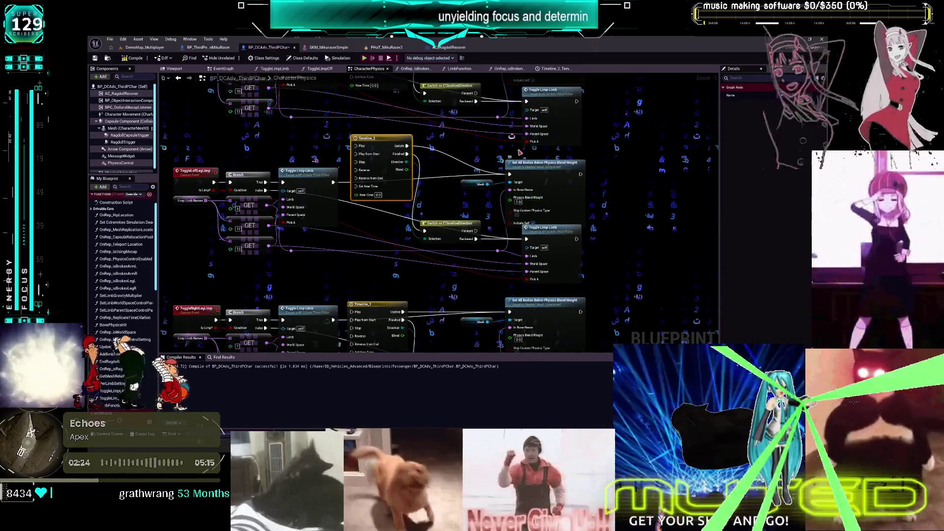
left_click_drag(519, 155, 516, 226)
left_click_drag(511, 88, 506, 156)
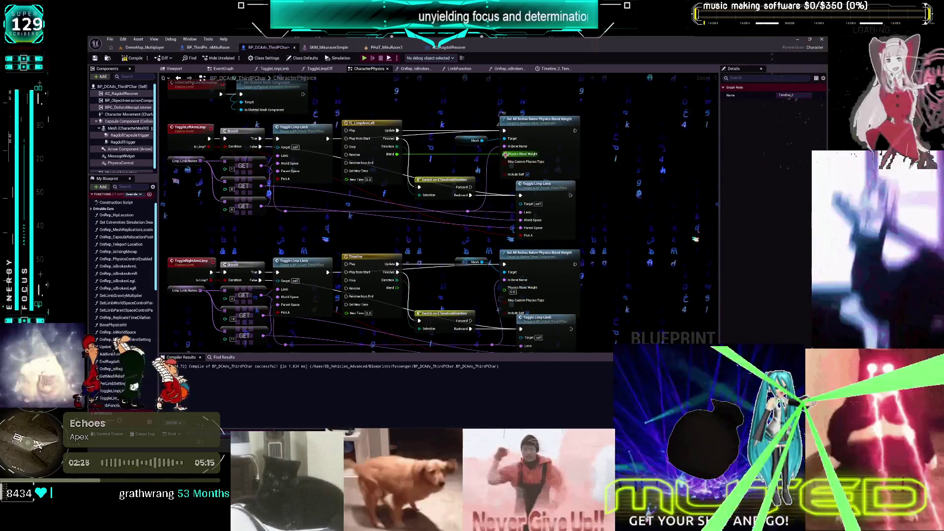
Break the Blend wire, enter 1 in each Physics Blend Weight box, and compile
left_click(505, 154, "alt")
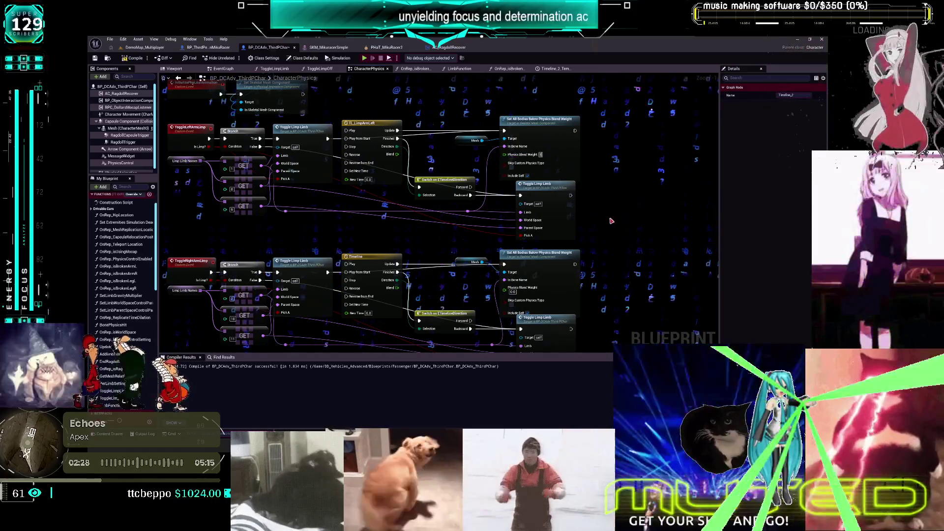
type("1")
left_click(540, 288)
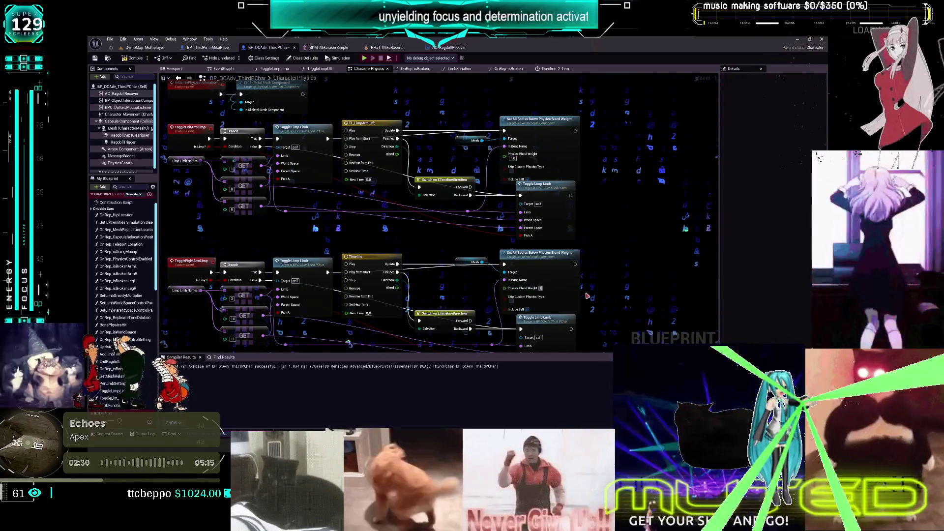
left_click_drag(585, 295, 570, 203)
left_click_drag(511, 330, 498, 237)
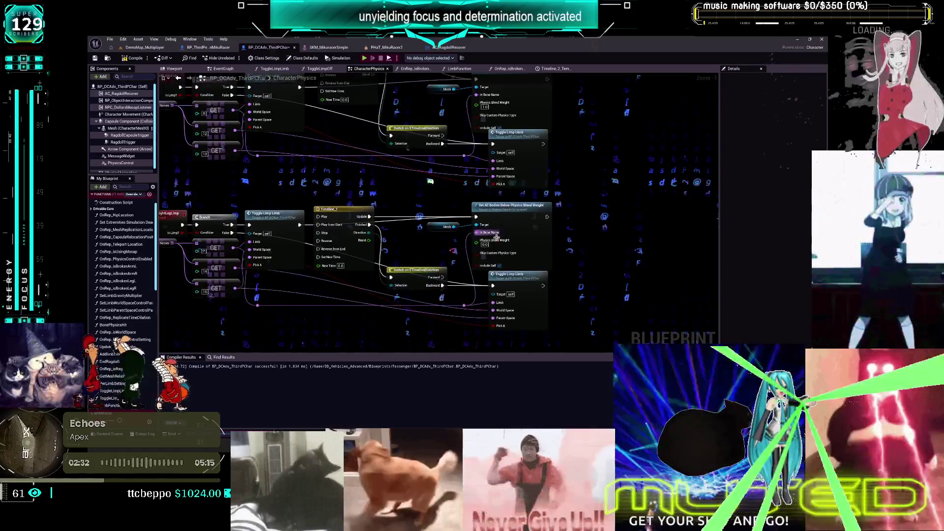
type("1")
left_click(137, 61)
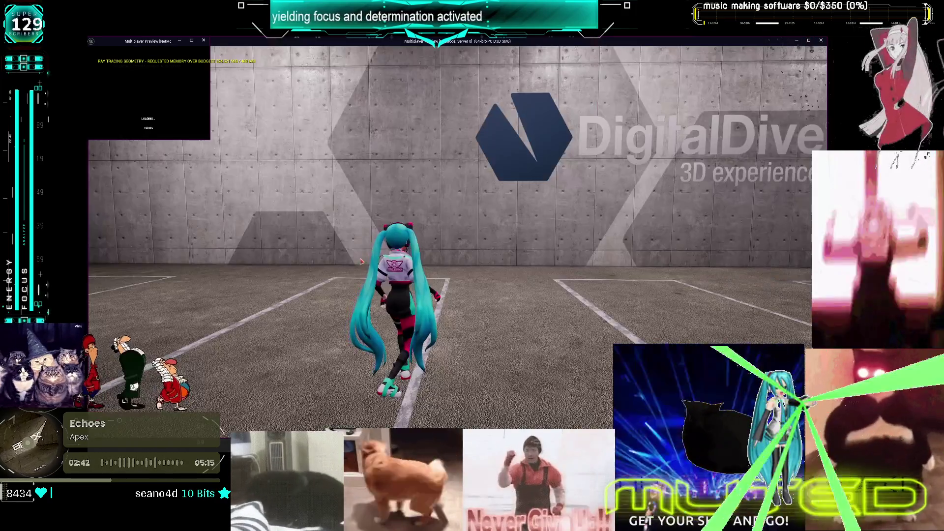
key("w")
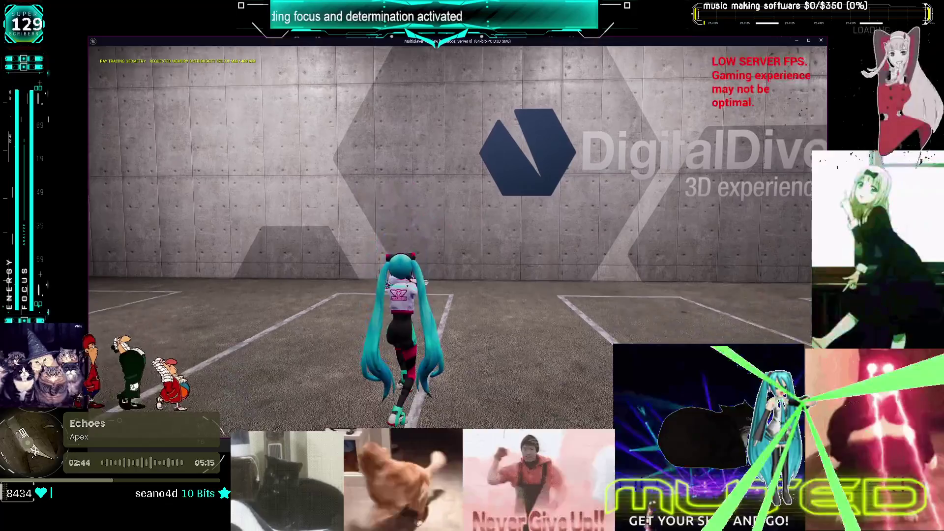
key("w")
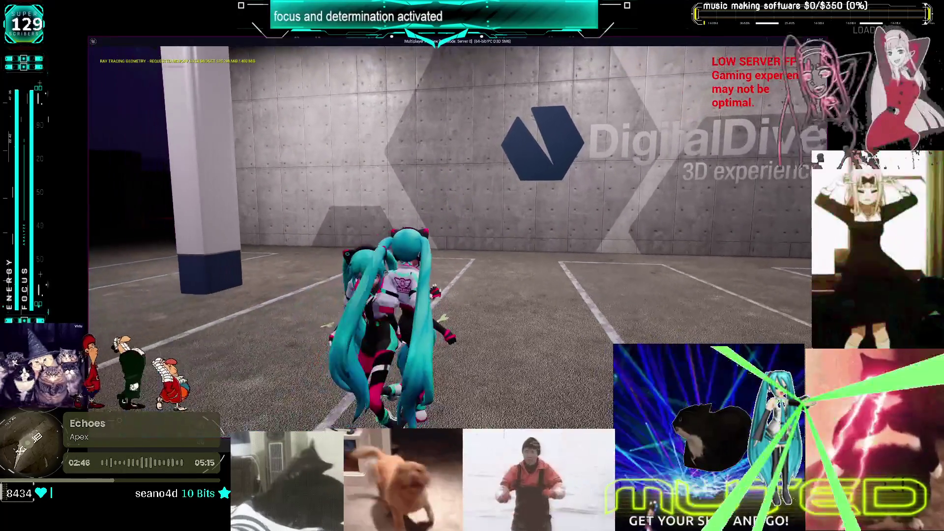
key("s")
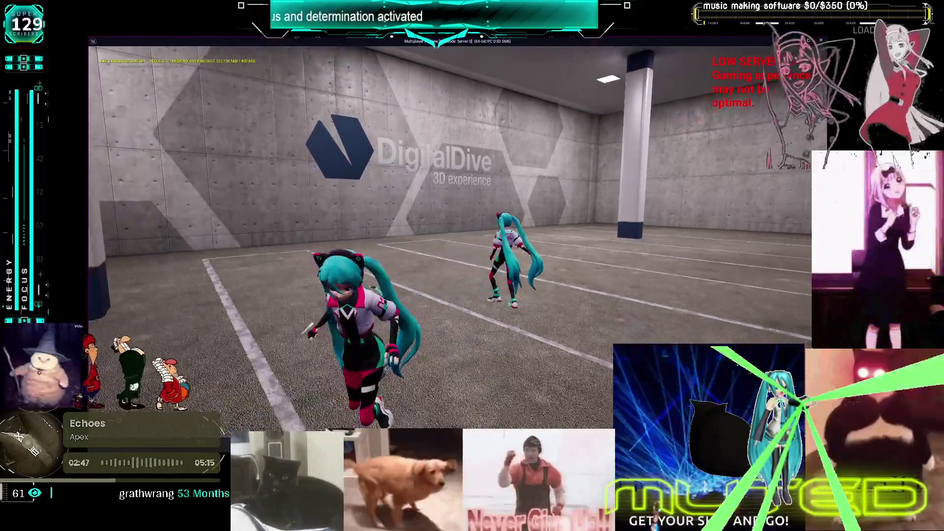
key("w")
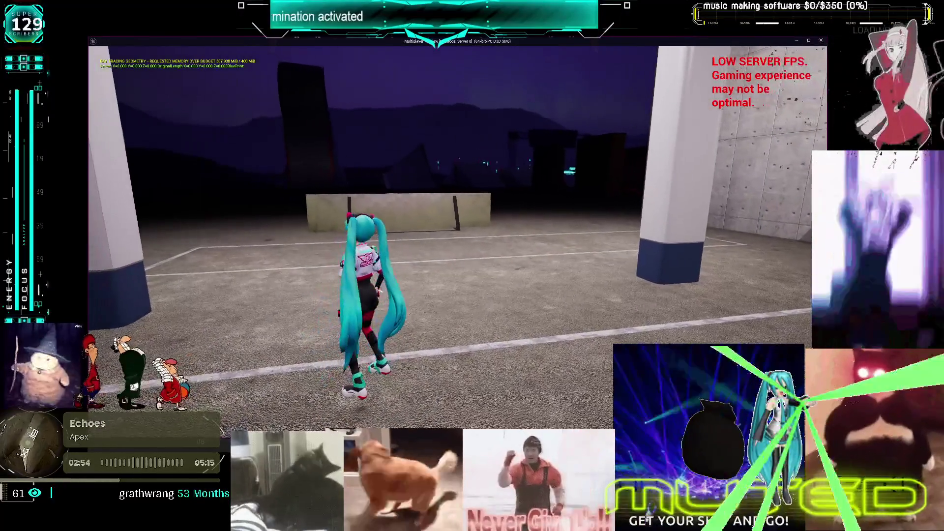
key("w")
key("w")
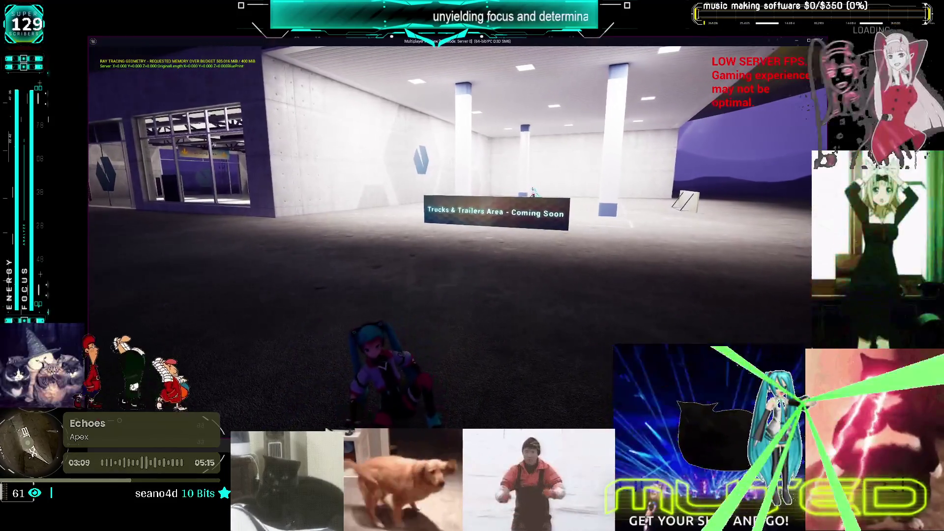
key("w")
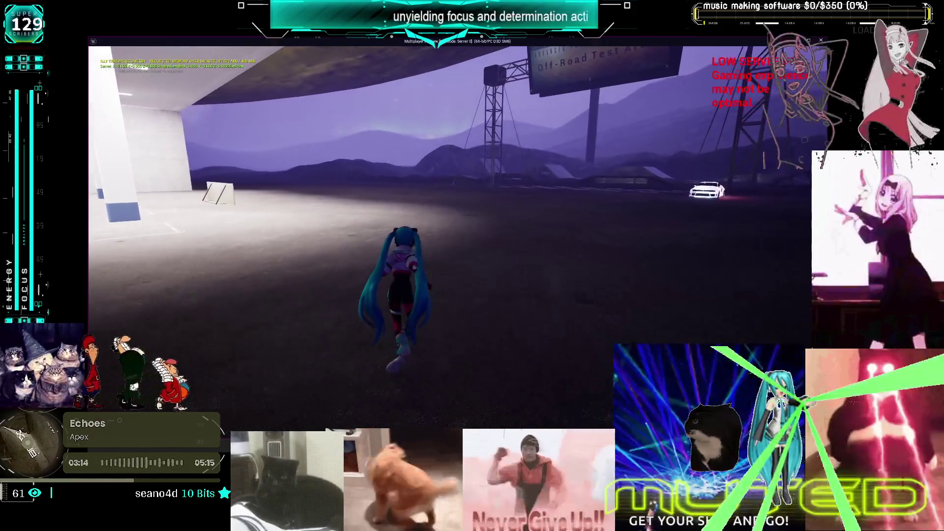
key("s")
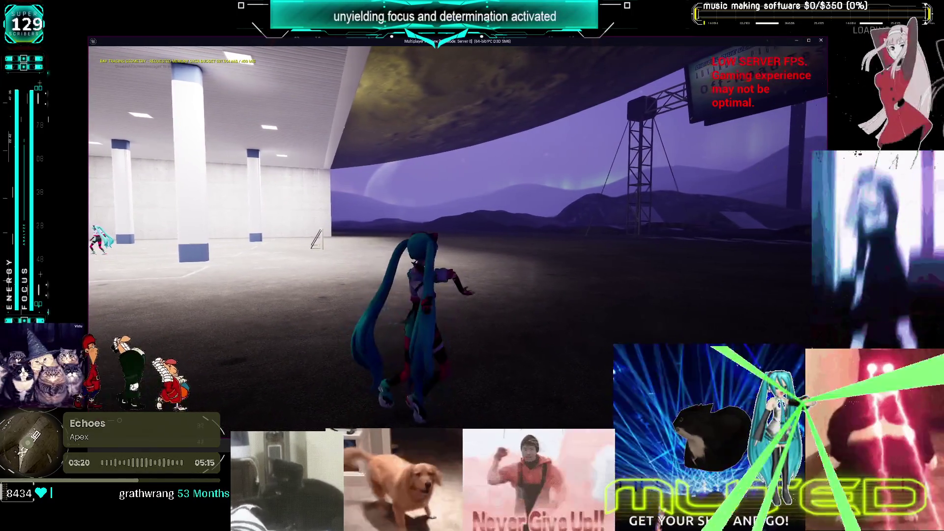
key("s")
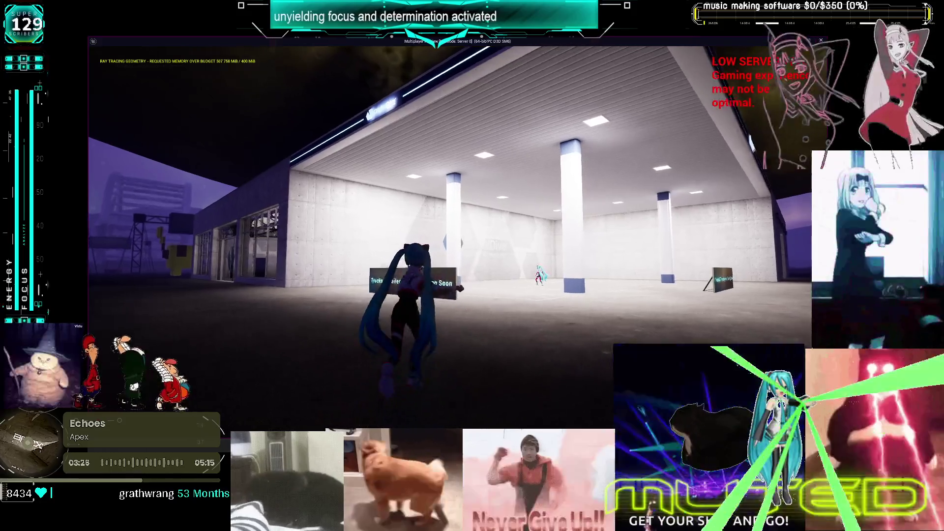
key("w")
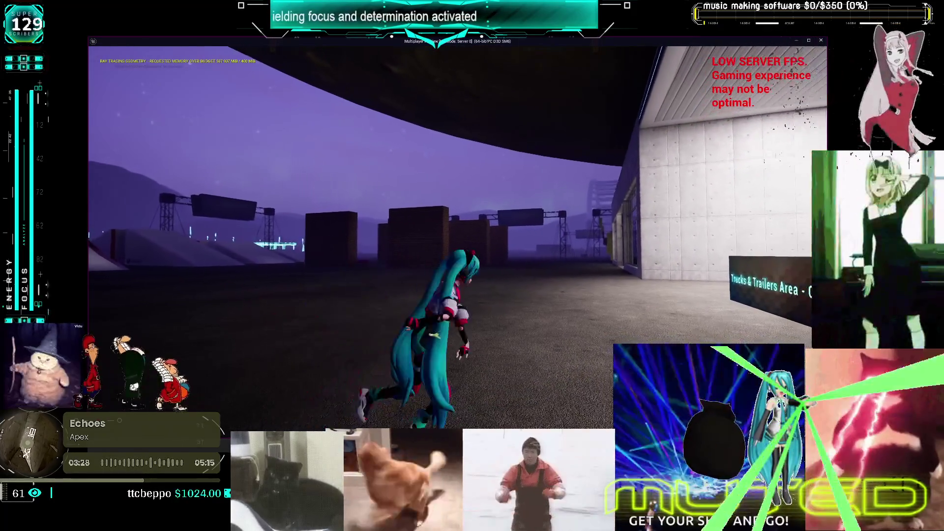
key("s")
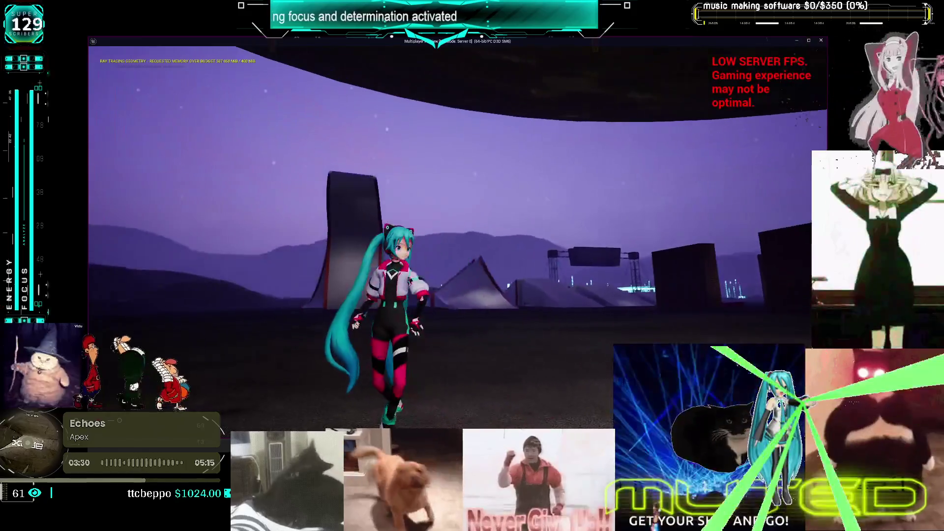
key("s")
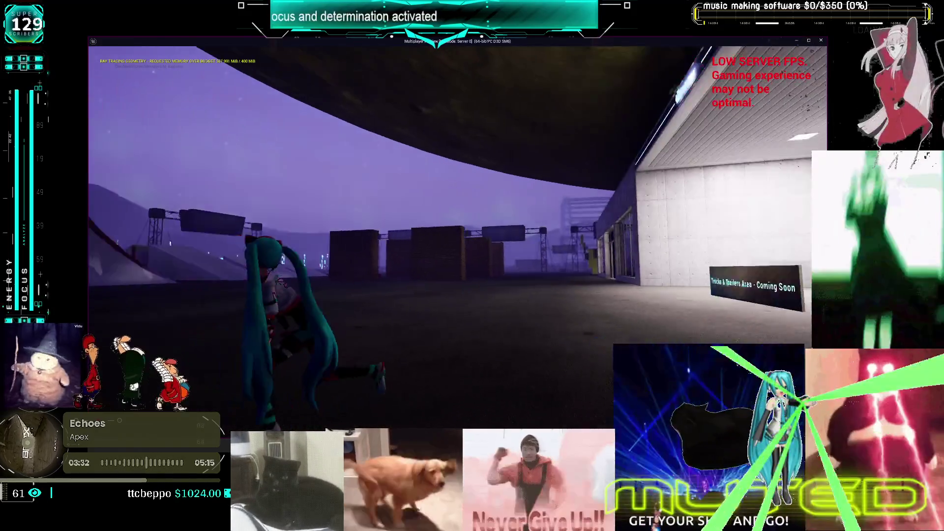
key("s")
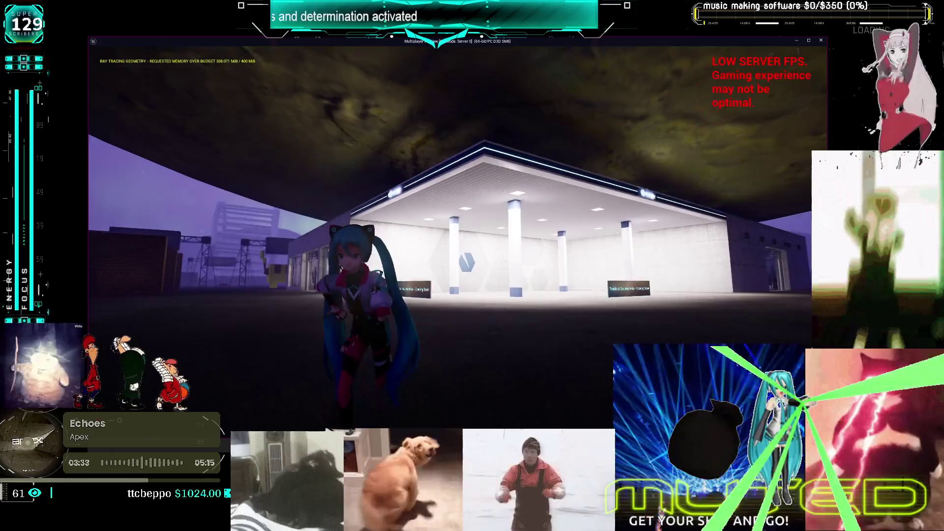
key("s")
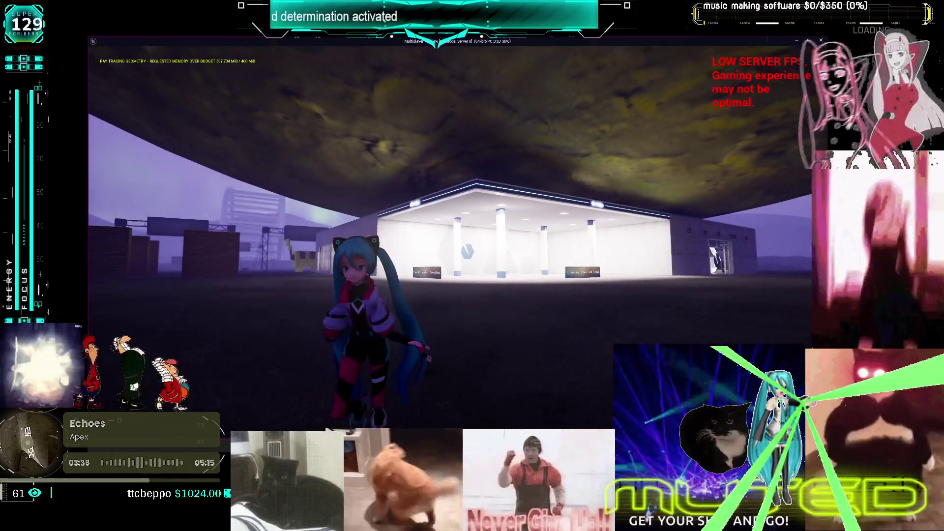
key("s")
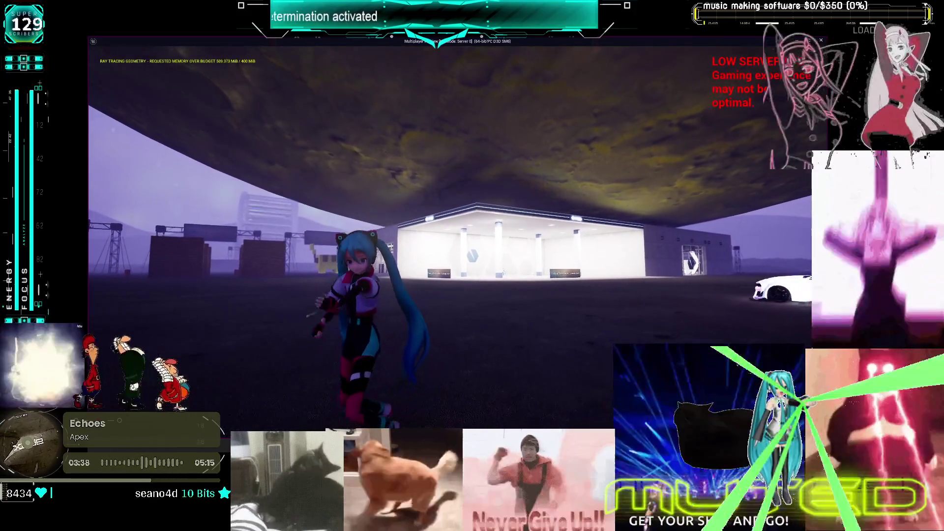
key("s")
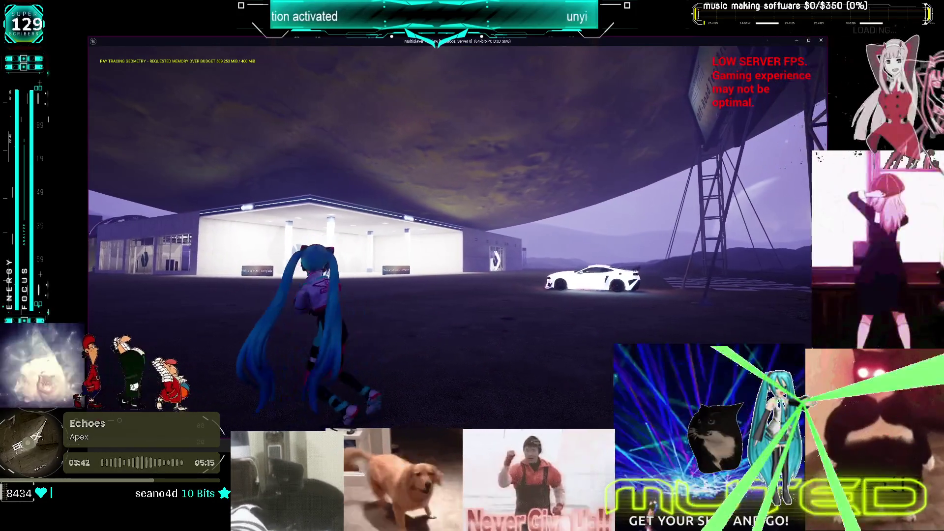
key("a")
key("w")
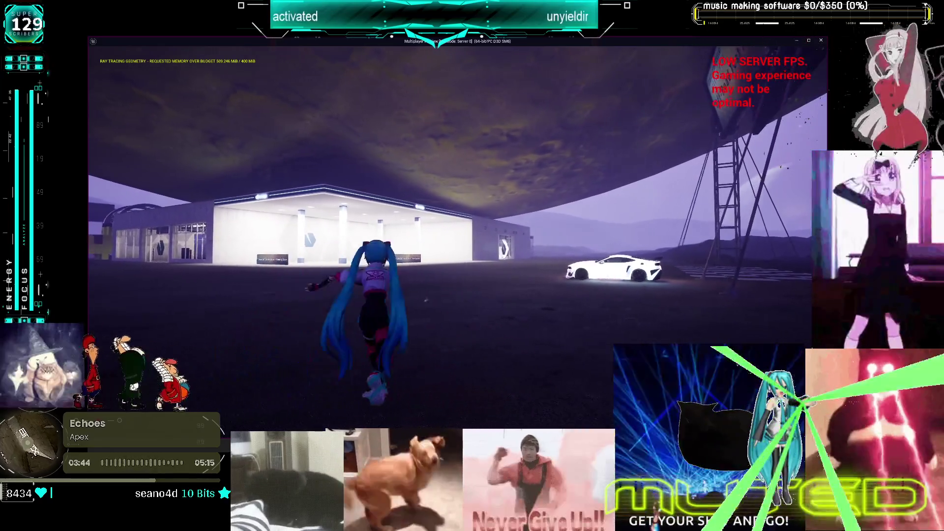
key("w")
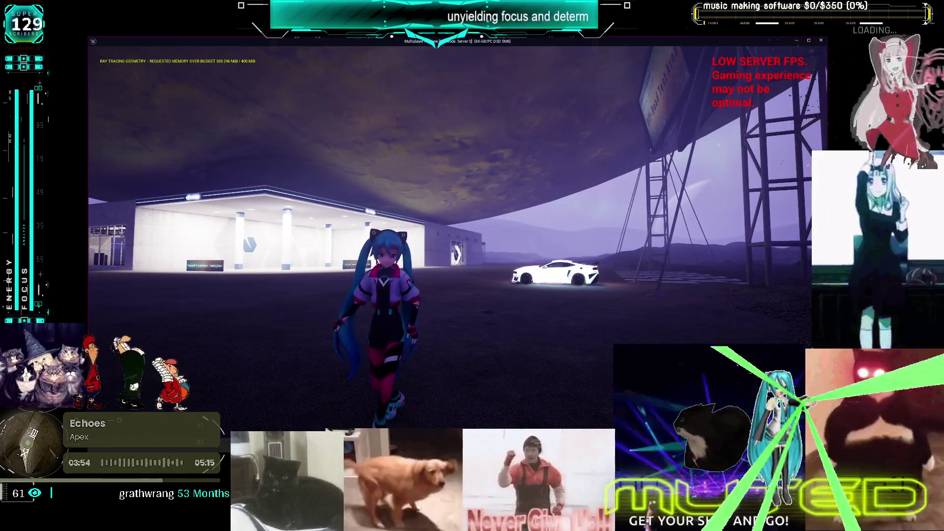
key("w")
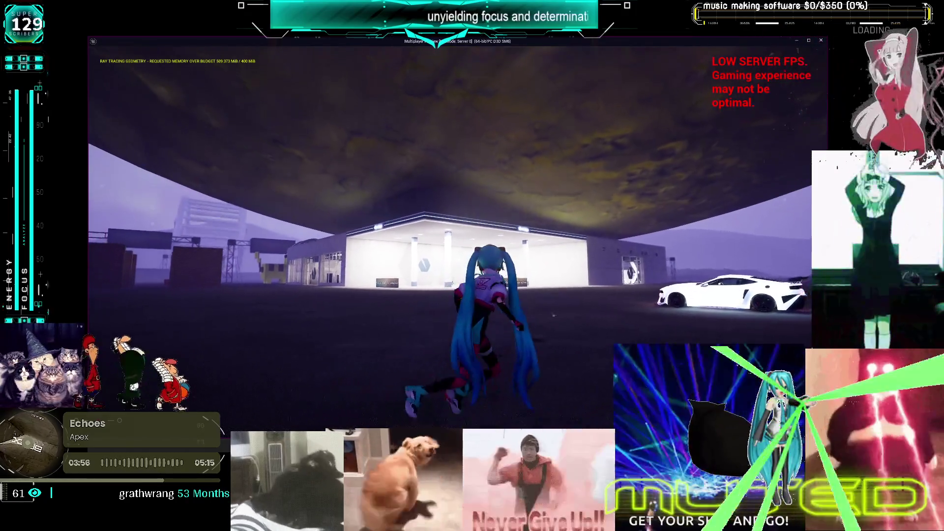
key("w")
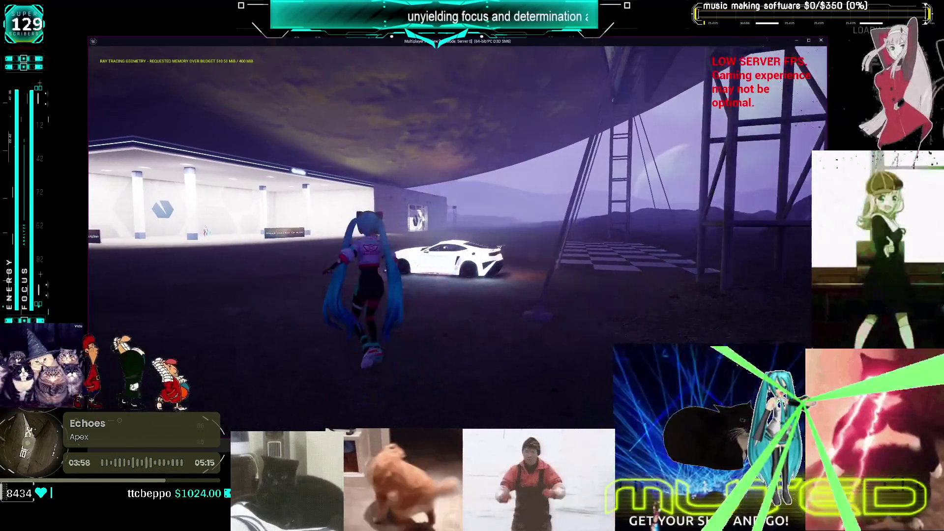
key("Escape")
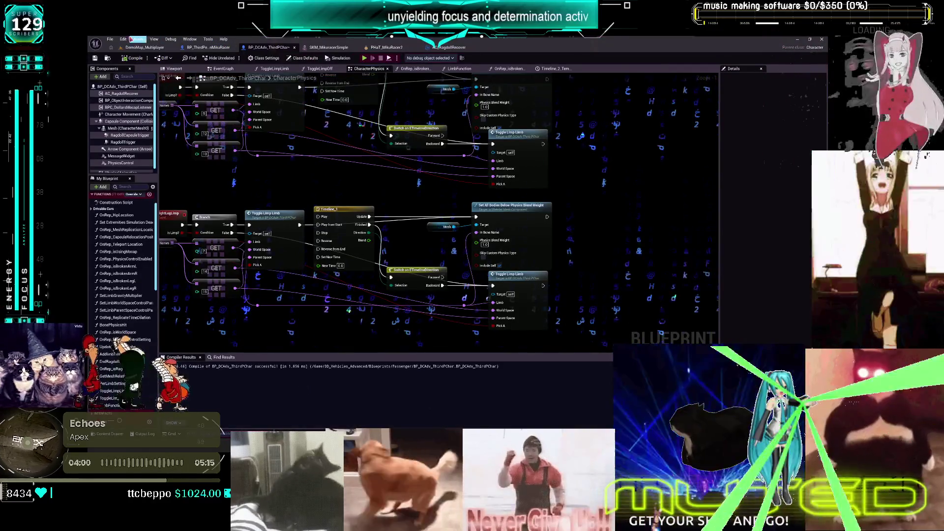
Save BP_DCAdv_ThirdPChar through the Save Content dialog with Save Selected
left_click(110, 38)
left_click(130, 84)
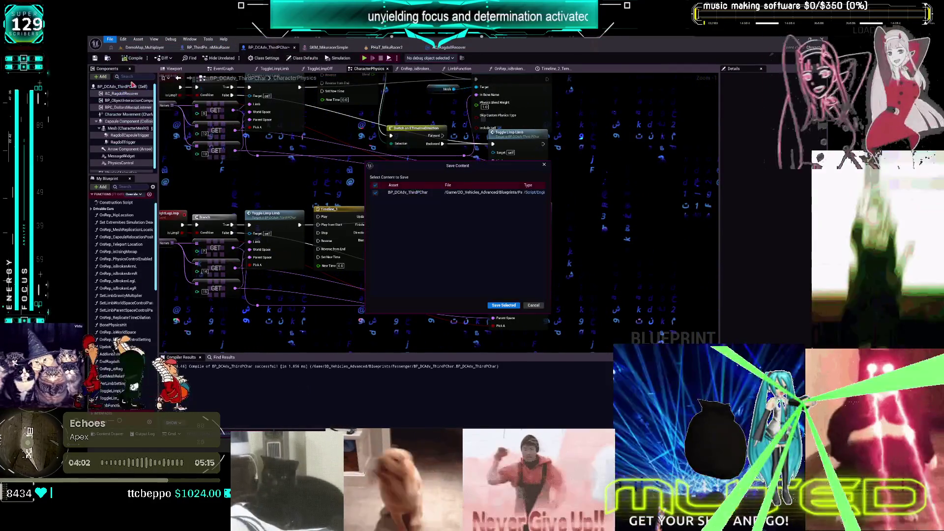
left_click(110, 39)
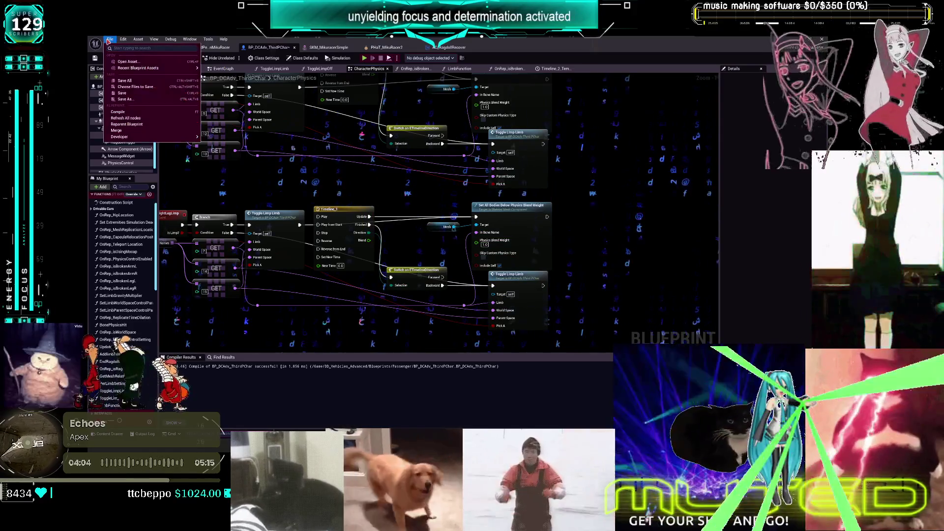
left_click(161, 83)
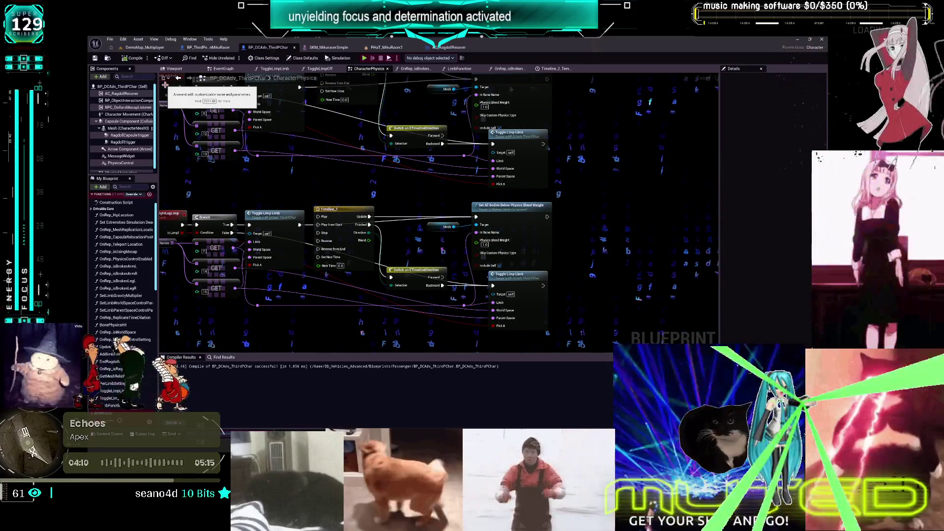
left_click_drag(293, 197, 381, 181)
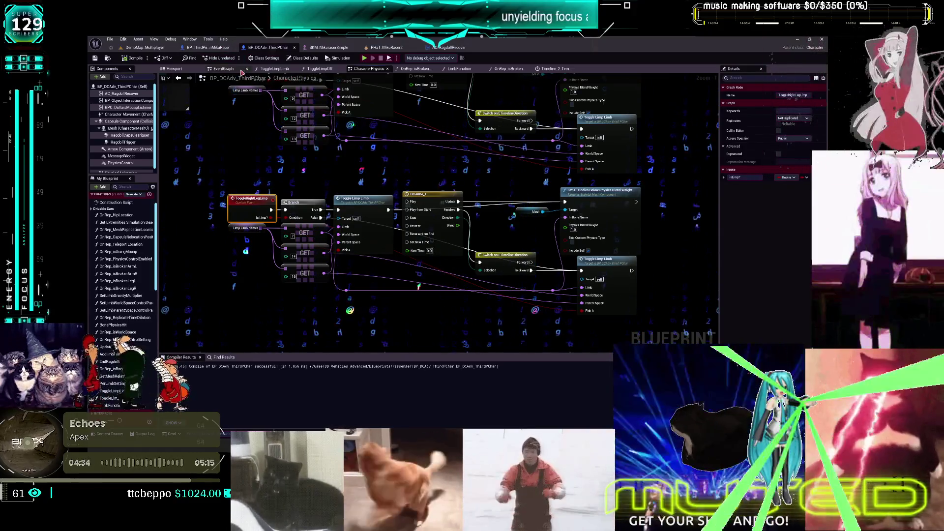
Browse the ragdoll nodes in the EventGraph, then switch to the BP_ThirdPersonMikuRacer editor
left_click(236, 70)
scroll(434, 199, "up", 2)
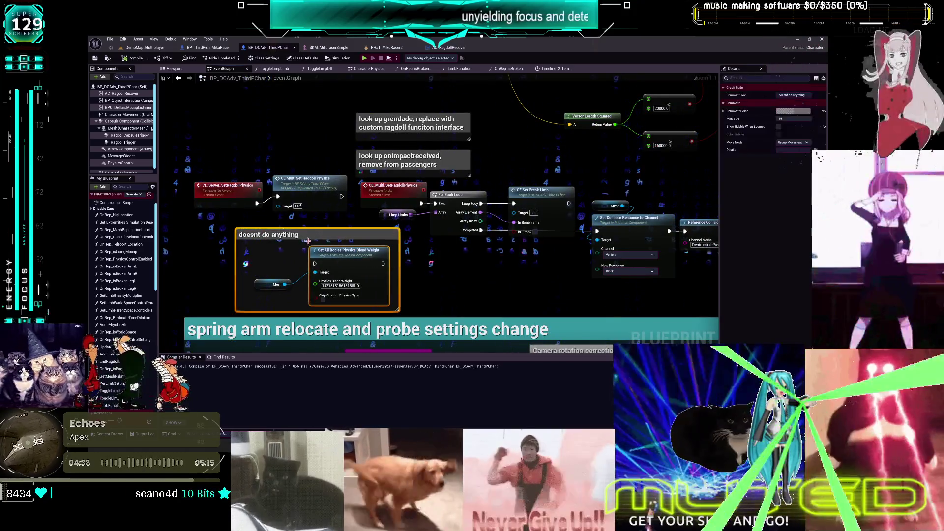
left_click_drag(460, 239, 434, 224)
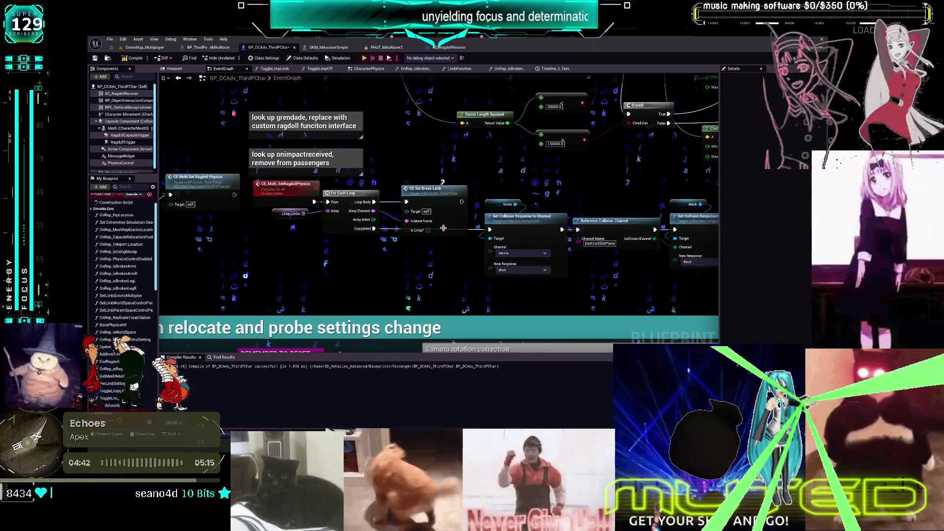
scroll(474, 197, "down", 3)
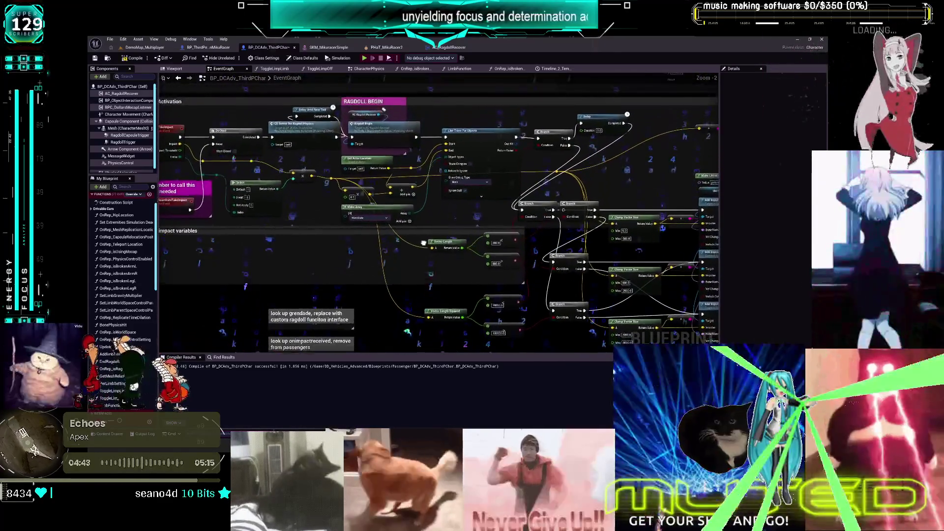
scroll(456, 252, "down", 2)
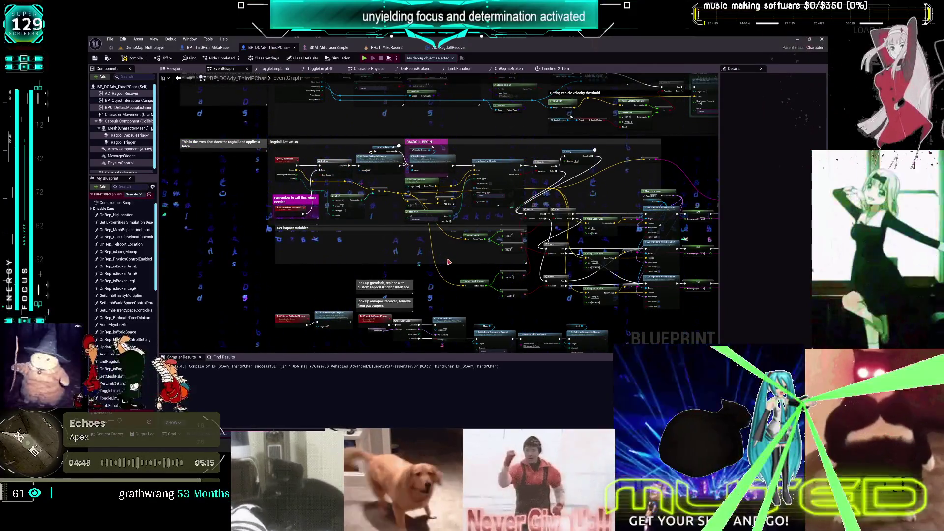
left_click_drag(441, 264, 420, 210)
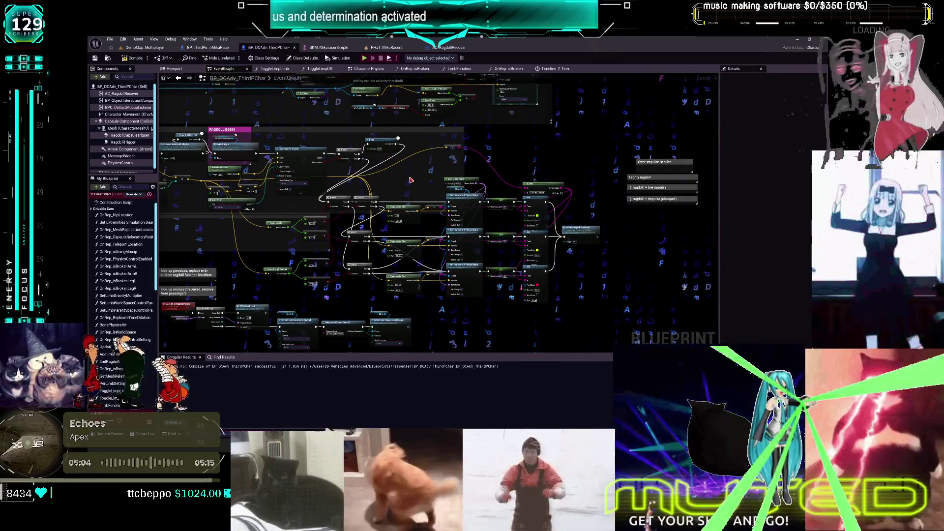
scroll(436, 191, "down", 3)
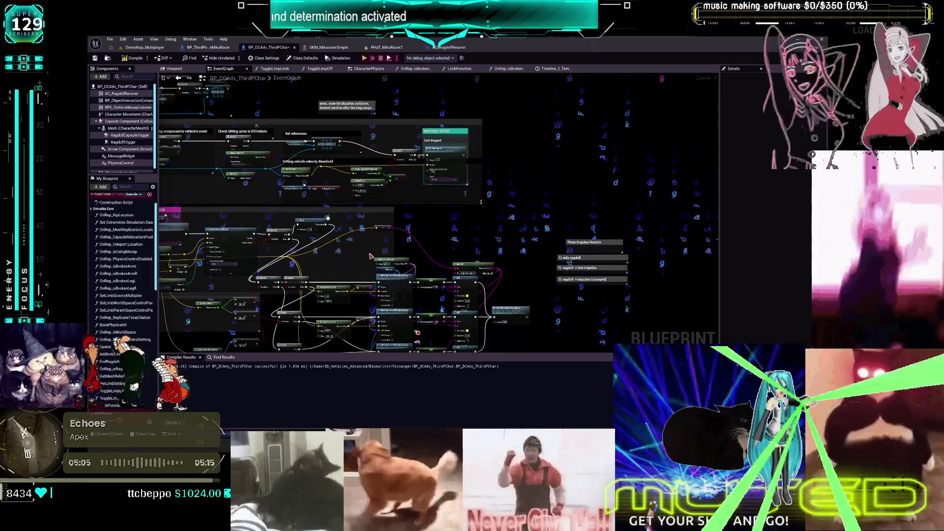
scroll(332, 259, "up", 3)
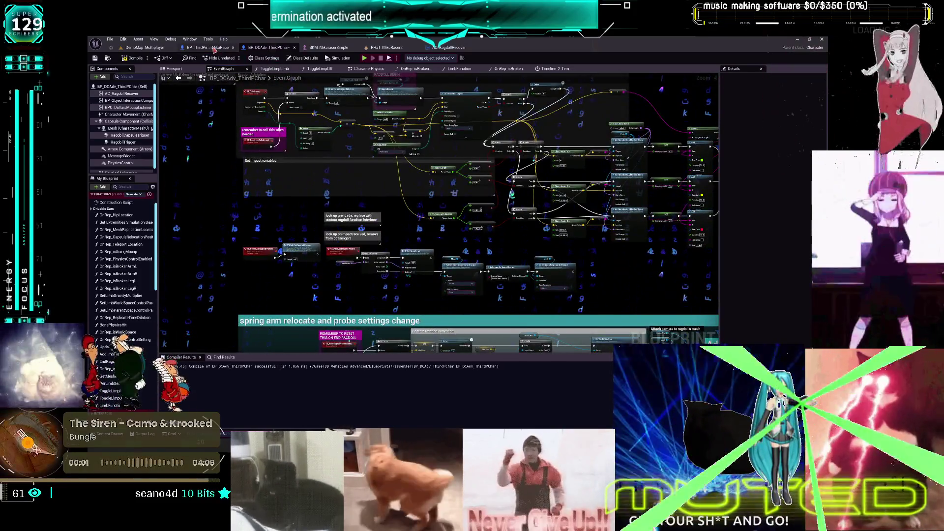
left_click(214, 49)
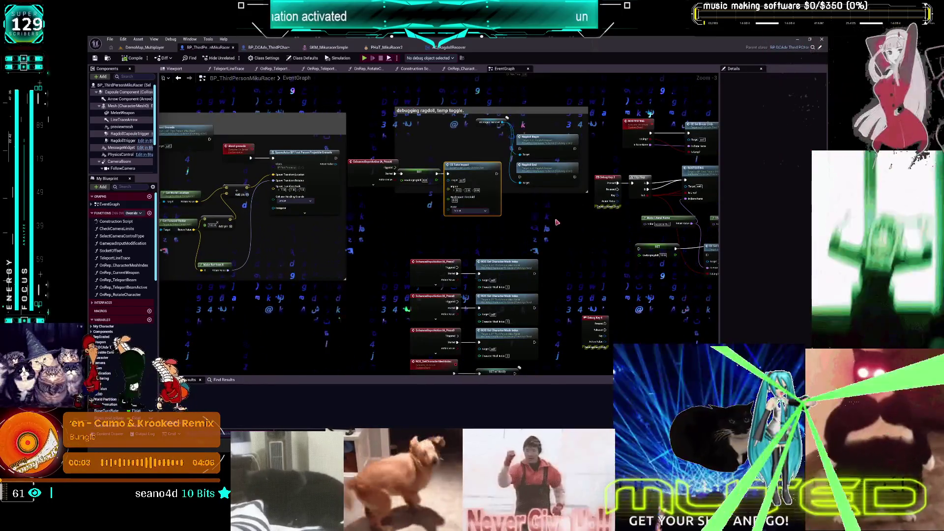
left_click_drag(551, 219, 373, 236)
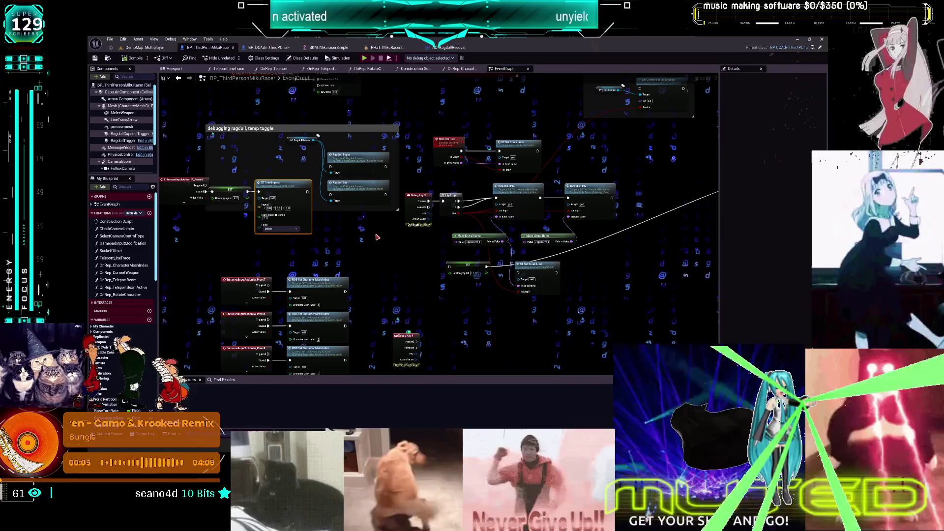
left_click_drag(568, 217, 397, 298)
left_click_drag(420, 229, 446, 195)
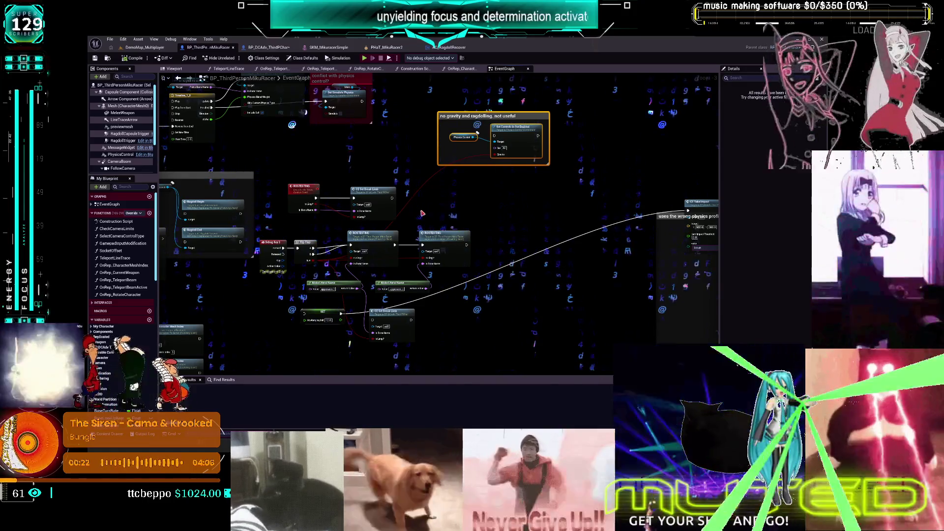
key("alt+Tab")
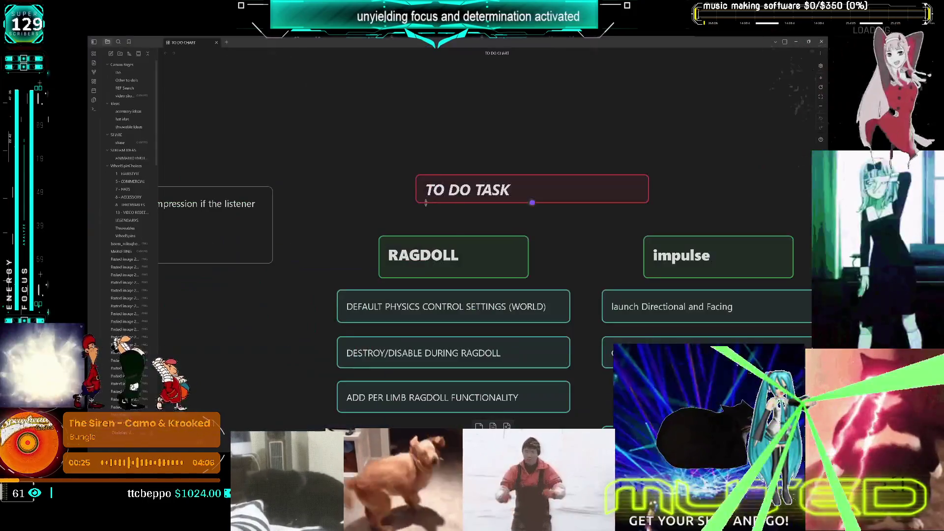
Select the impulse cards (launch Directional and Facing, CE Impulse with ragdoll, ALL BONES) and nudge them closer together
scroll(497, 220, "down", 2)
scroll(467, 231, "right", 2)
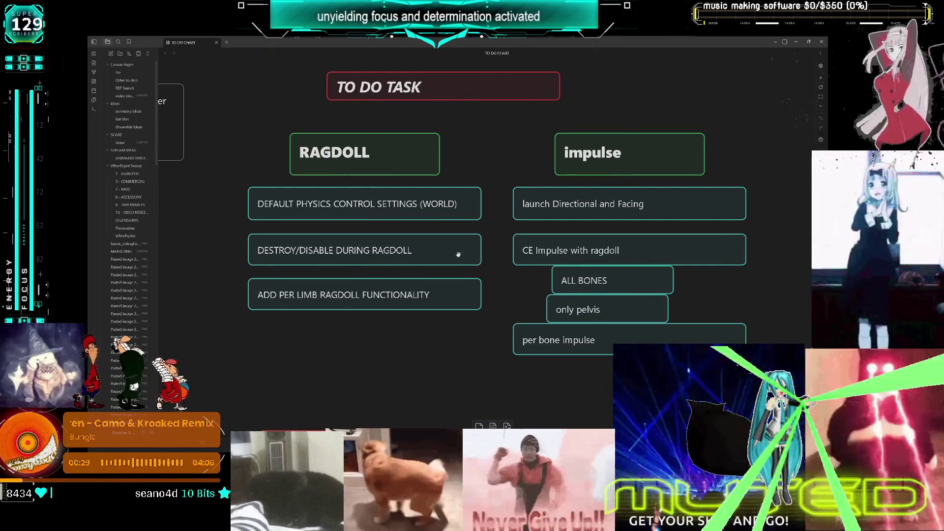
scroll(448, 264, "right", 3)
left_click(428, 230)
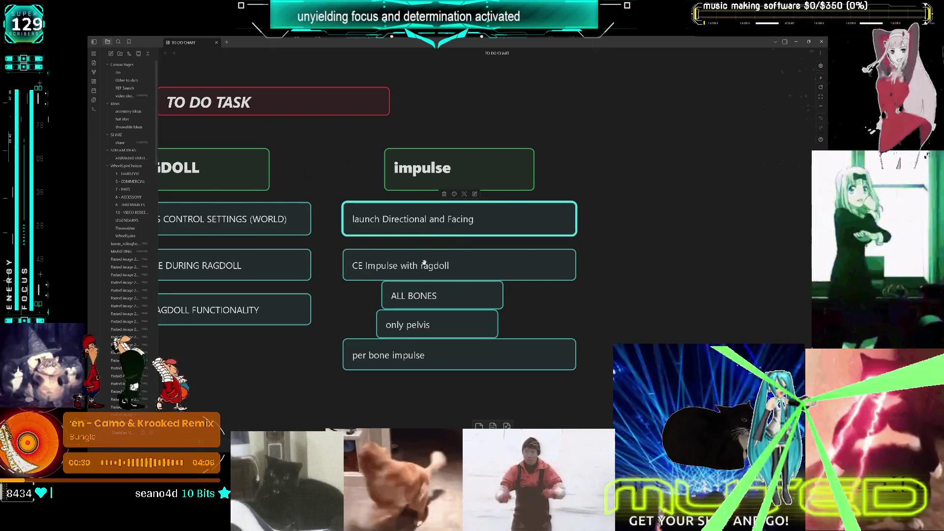
left_click(424, 263)
left_click(424, 297)
left_click(425, 326)
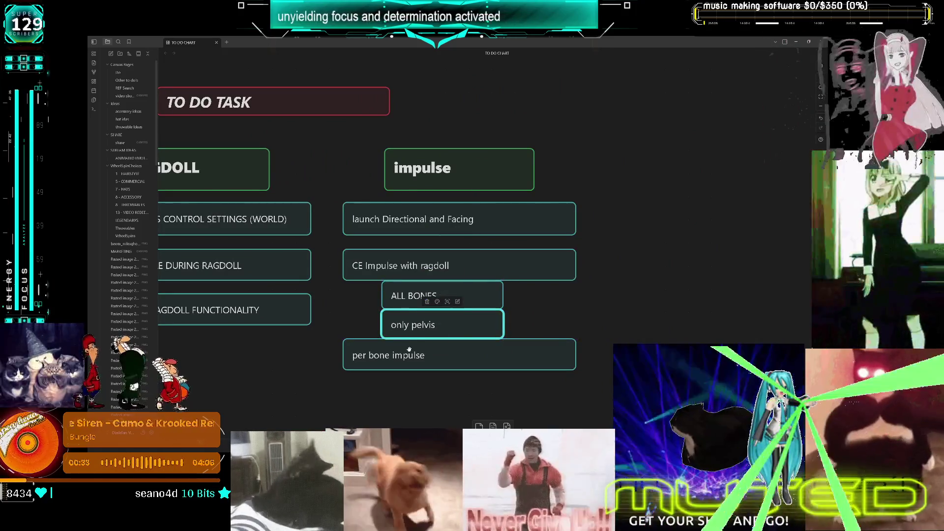
left_click(413, 381)
mouse_move(436, 396)
left_mouse_down()
mouse_move(425, 278)
mouse_move(424, 304)
left_mouse_up()
left_click(655, 298)
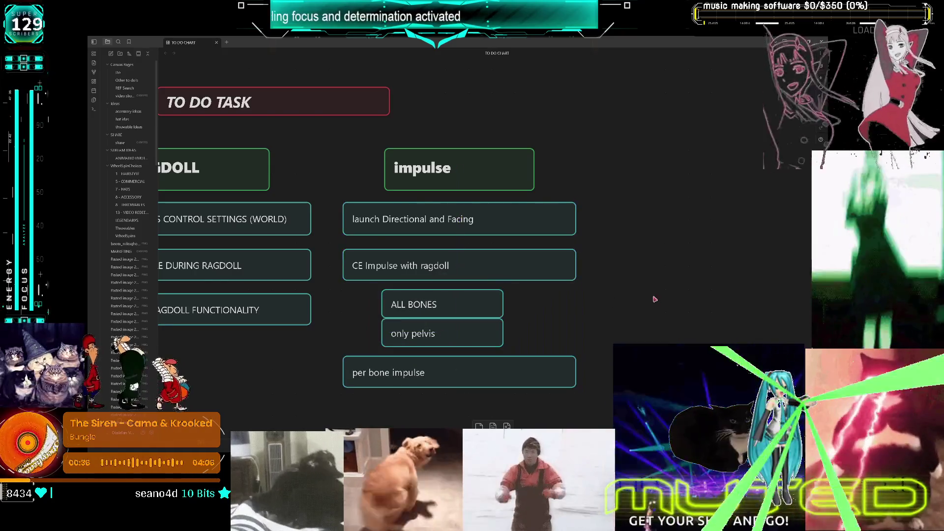
key("ctrl+z")
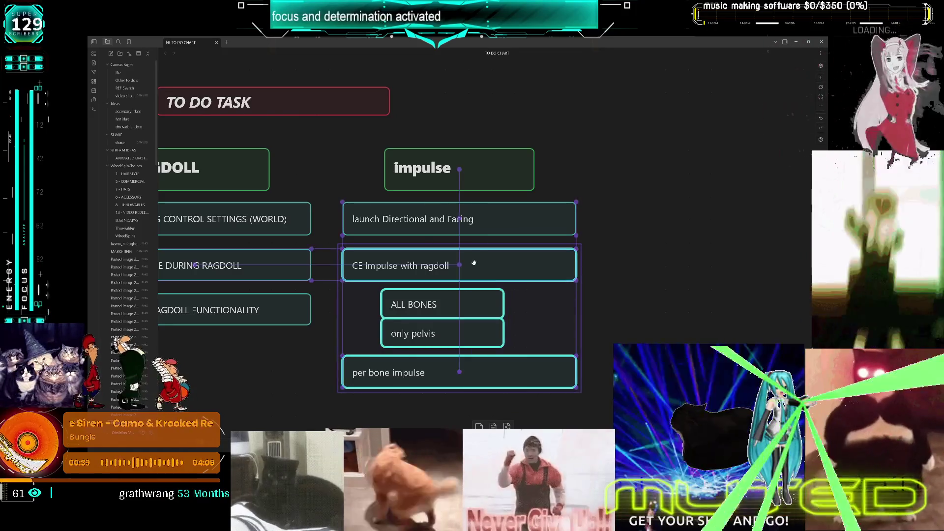
key("ctrl+z")
left_click(629, 236)
Review the ragdoll cards, select the both Legs recover card, and return to Unreal
scroll(629, 236, "down", 2)
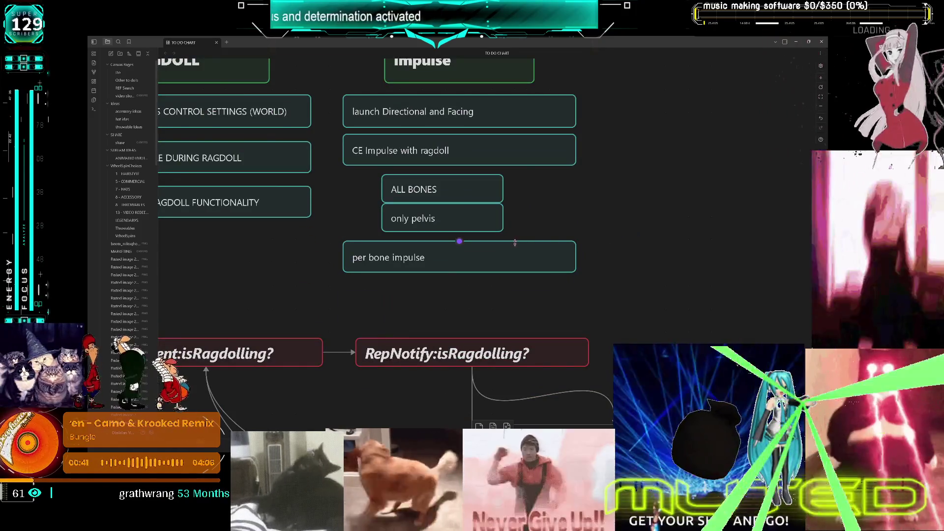
scroll(631, 246, "down", 8)
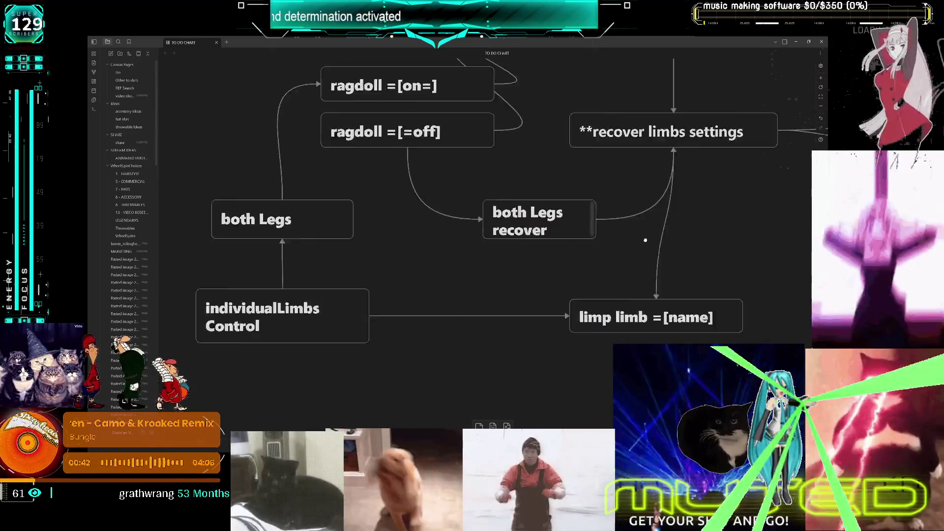
scroll(631, 245, "right", 2)
mouse_move(373, 223)
left_mouse_down()
mouse_move(549, 315)
mouse_move(385, 263)
left_mouse_up()
left_click_drag(489, 280, 525, 304)
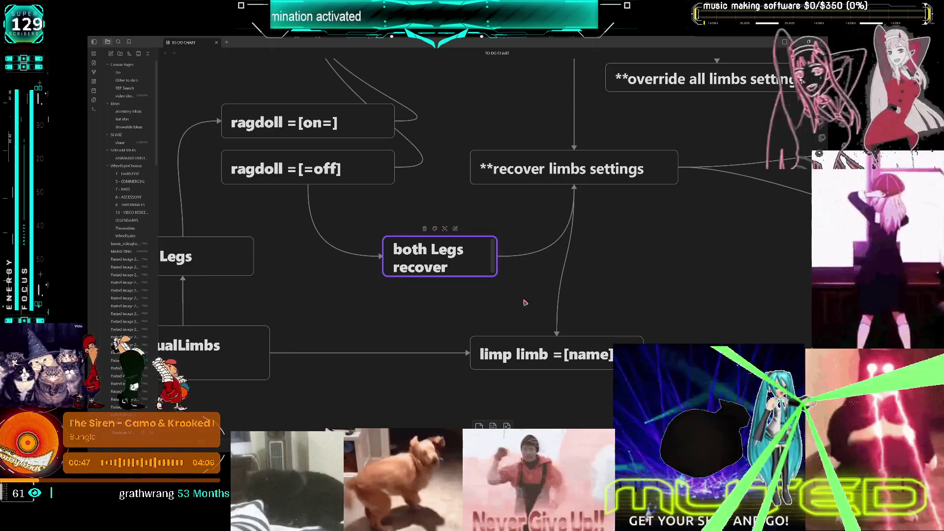
left_click_drag(383, 238, 381, 240)
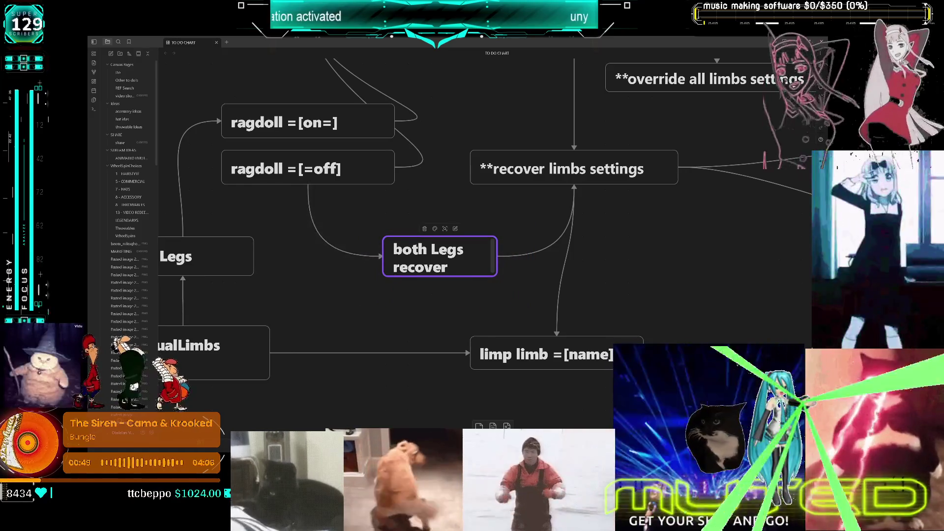
key("alt+Tab")
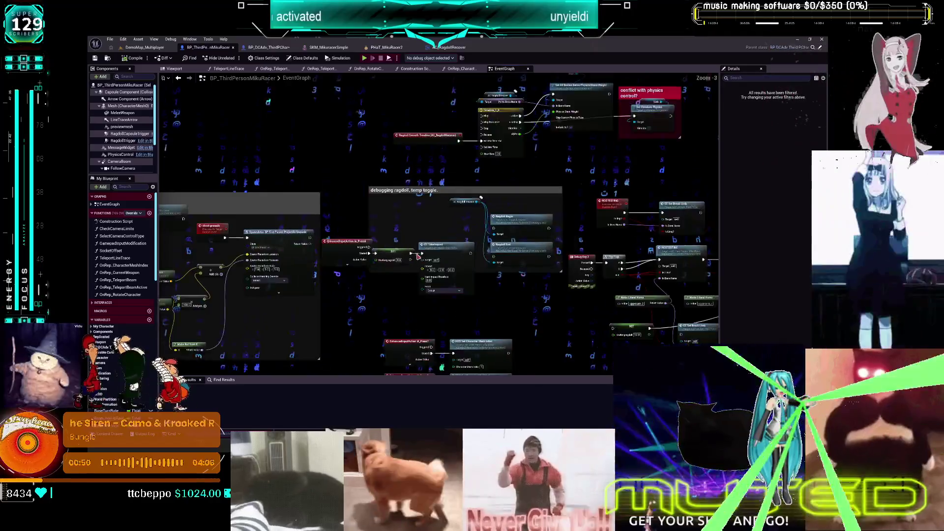
Place a MultiGate node, enter thigh_l as a bone name, and delete the Flip Flop node
scroll(415, 255, "up", 1)
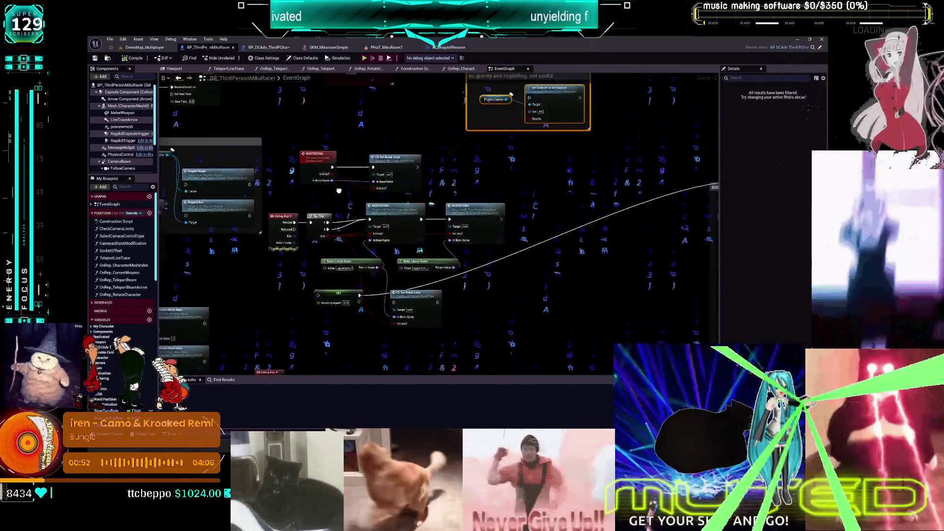
right_click(342, 300)
type("multi")
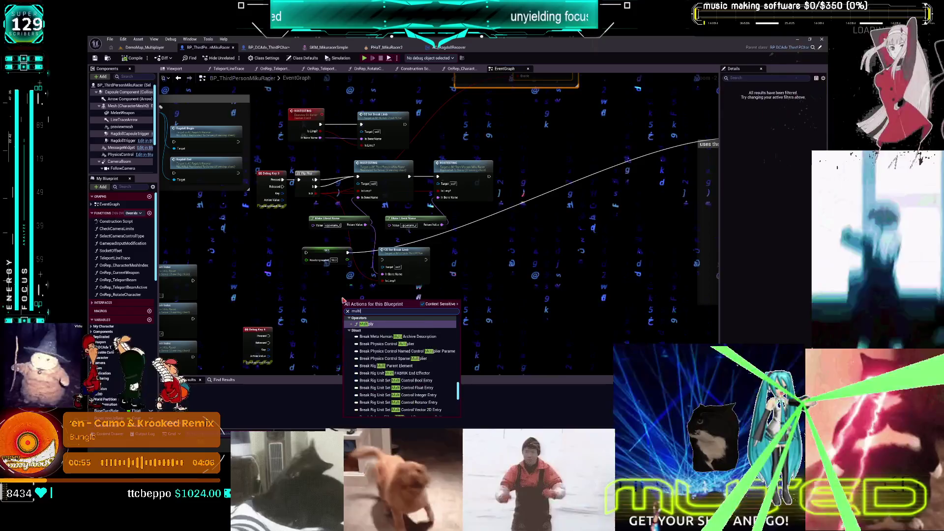
type("gate")
key("Return")
scroll(489, 194, "up", 1)
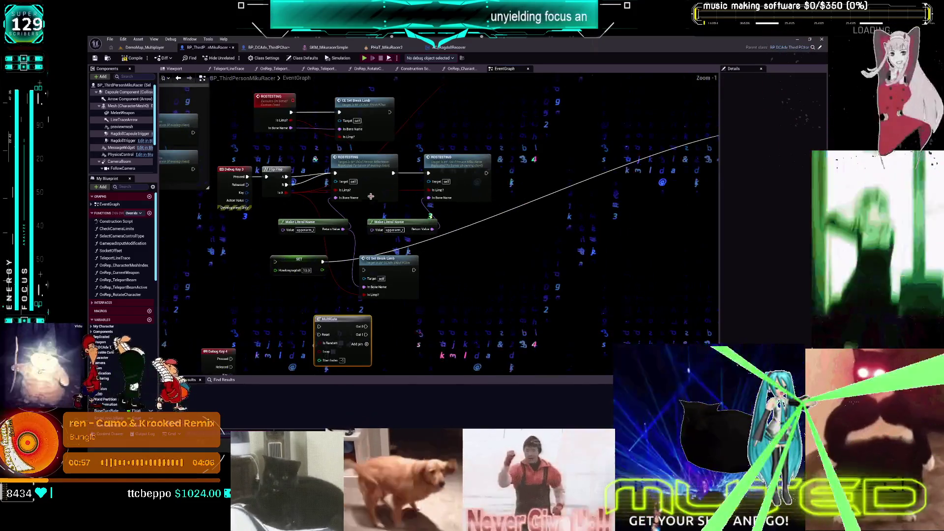
type("thigh_l")
key("Return")
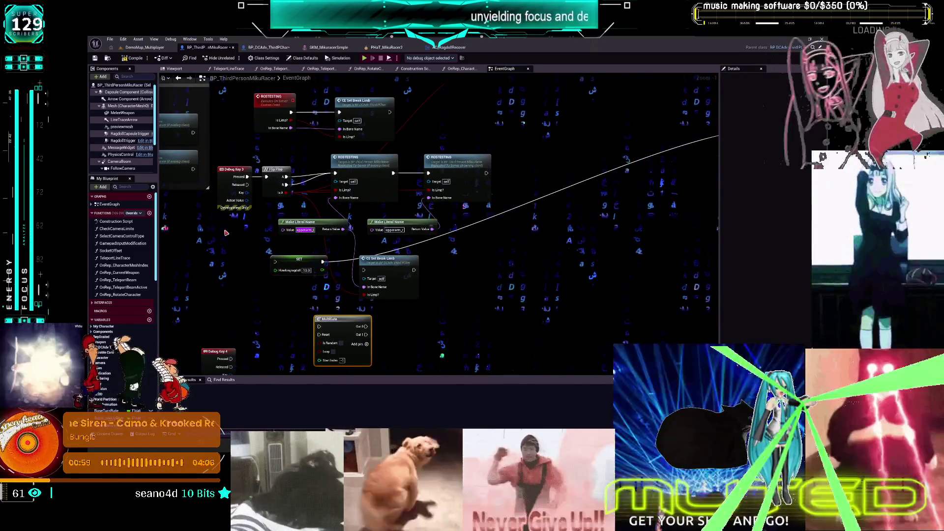
left_click(394, 229)
type("high")
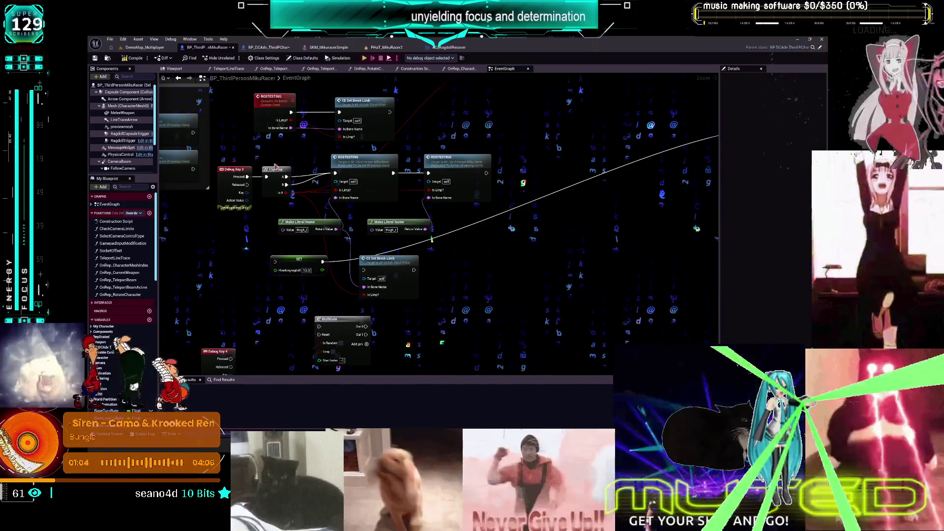
key("Delete")
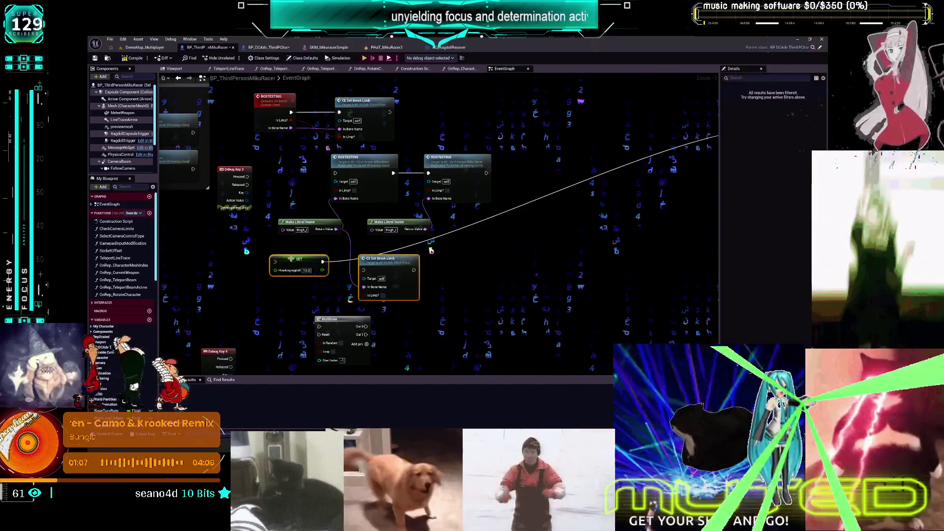
Move the MultiGate beside the ROSTESTING calls, add an output pin, and wire Debug Key 3 through it
left_click_drag(406, 262, 705, 286)
mouse_move(501, 241)
left_mouse_down()
mouse_move(335, 162)
mouse_move(443, 189)
left_mouse_up()
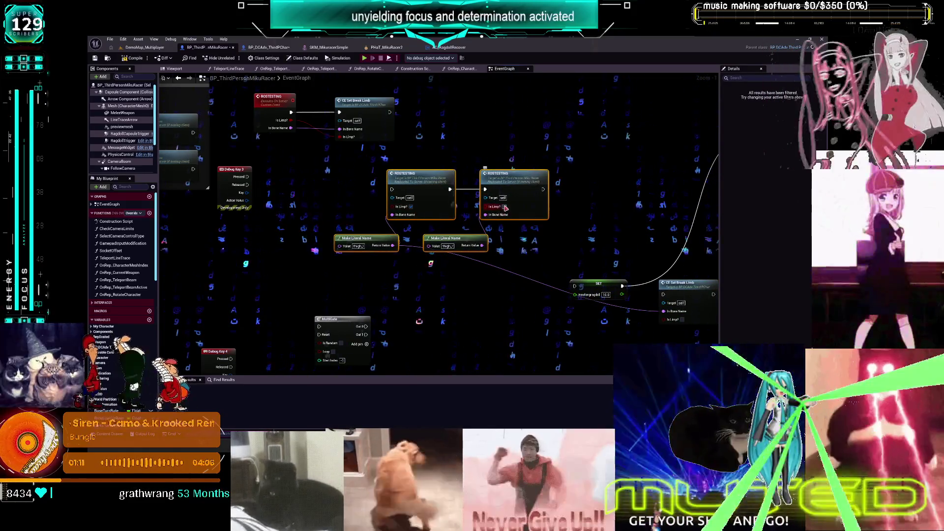
left_click_drag(339, 319, 311, 176)
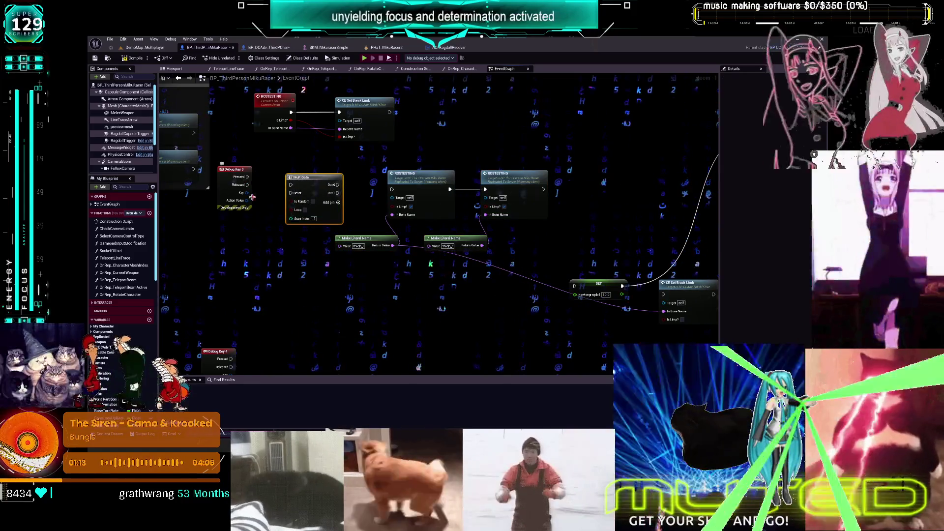
left_click(339, 202)
left_click_drag(248, 176, 436, 201)
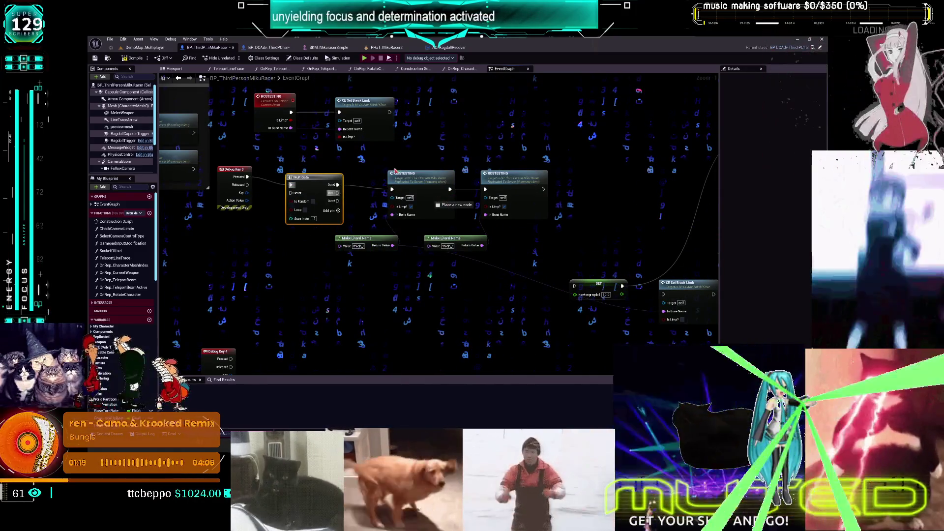
mouse_move(337, 193)
left_mouse_down()
mouse_move(457, 200)
mouse_move(520, 157)
left_mouse_up()
mouse_move(440, 180)
left_mouse_down()
mouse_move(453, 151)
mouse_move(347, 171)
left_mouse_up()
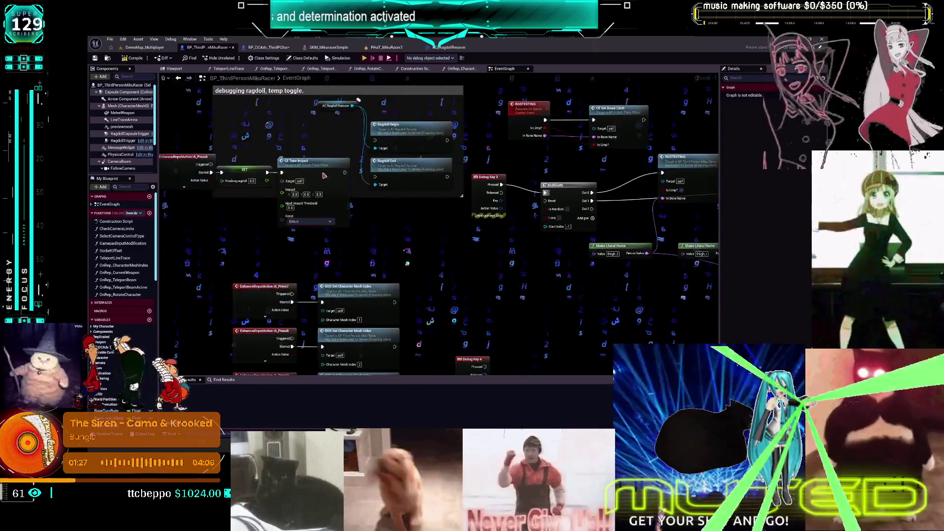
Paste a copy of SET Howlongragdoll and connect it to MultiGate Out 1
left_click(245, 172)
mouse_move(527, 237)
left_mouse_down()
mouse_move(377, 212)
mouse_move(349, 230)
left_mouse_up()
key("ctrl+v")
mouse_move(414, 194)
left_mouse_down()
mouse_move(419, 210)
mouse_move(455, 209)
mouse_move(432, 198)
left_mouse_up()
left_click_drag(511, 150, 523, 162)
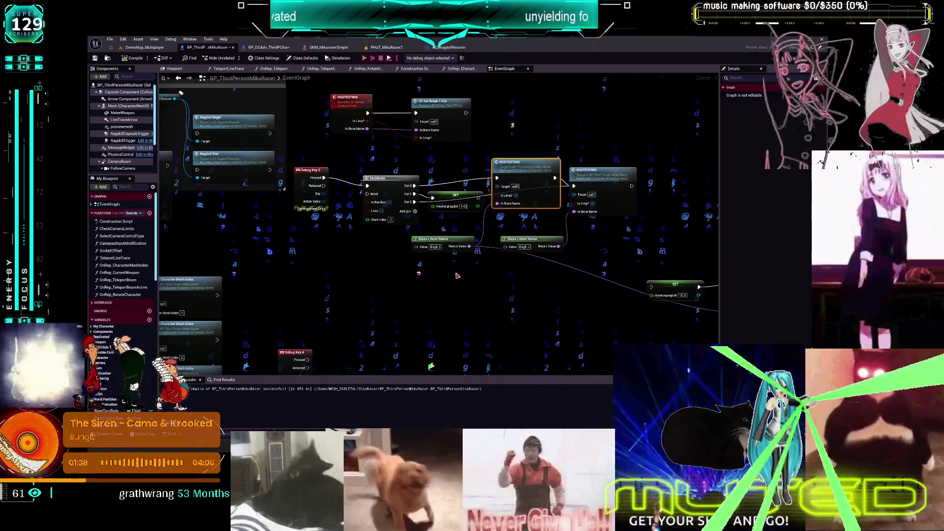
key("alt+p")
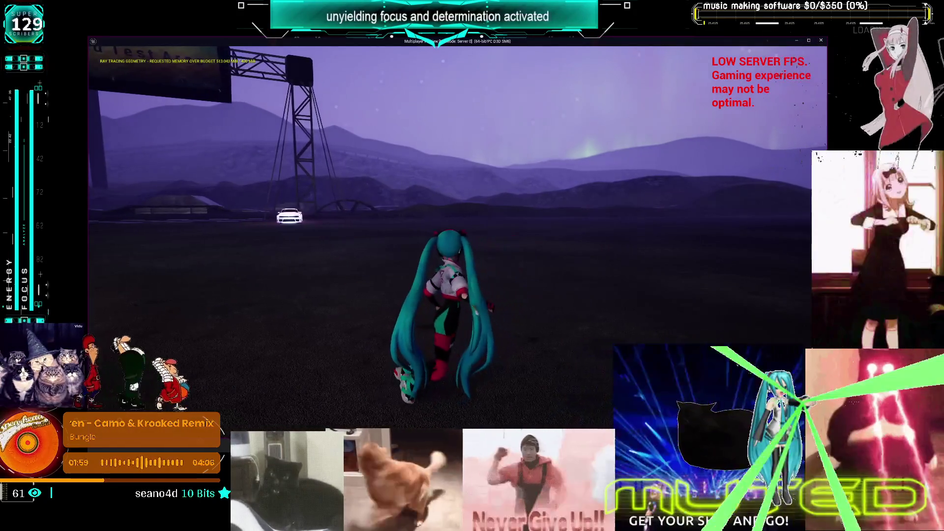
key("Escape")
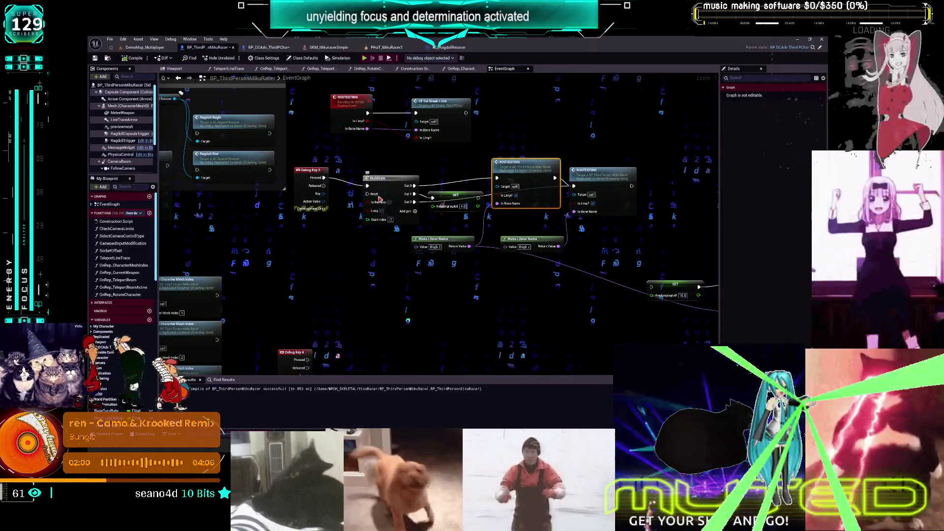
left_click(313, 200)
Line up Debug Key 3 with the MultiGate and align the two ROSTESTING calls
left_click_drag(313, 199, 326, 208)
left_click_drag(513, 164, 513, 143)
mouse_move(603, 179)
left_mouse_down()
mouse_move(623, 180)
mouse_move(639, 195)
mouse_move(478, 198)
left_mouse_up()
Run the second ROSTESTING after the Howlongragdoll SET, recompile, and start the multiplayer preview
left_click(609, 201, "alt")
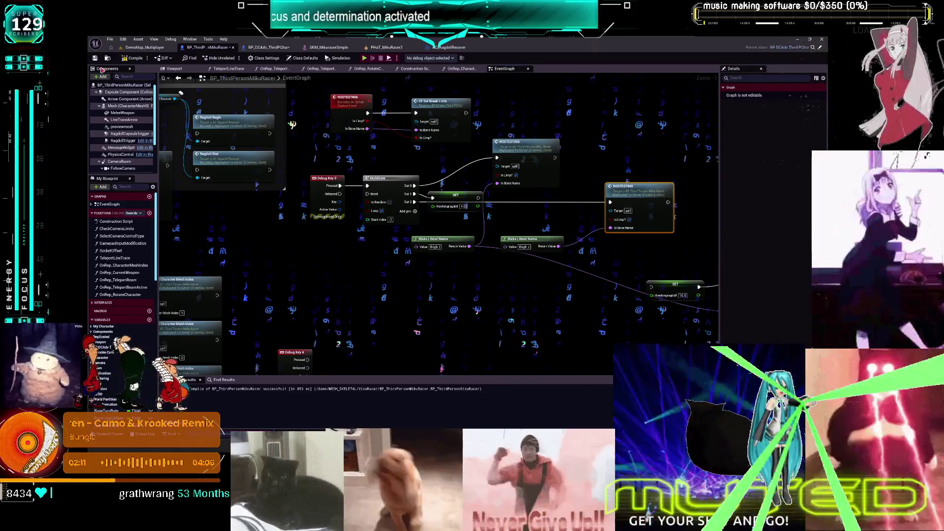
left_click(131, 58)
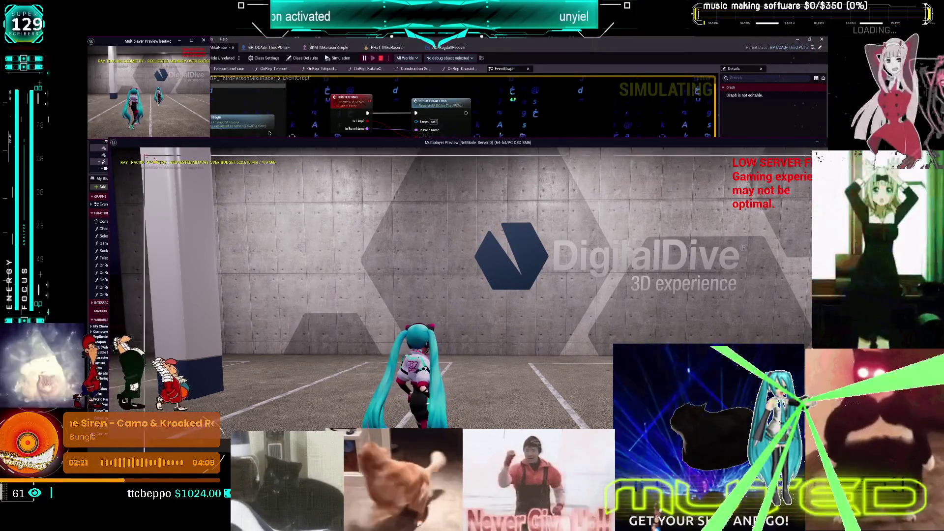
left_click_drag(111, 140, 560, 316)
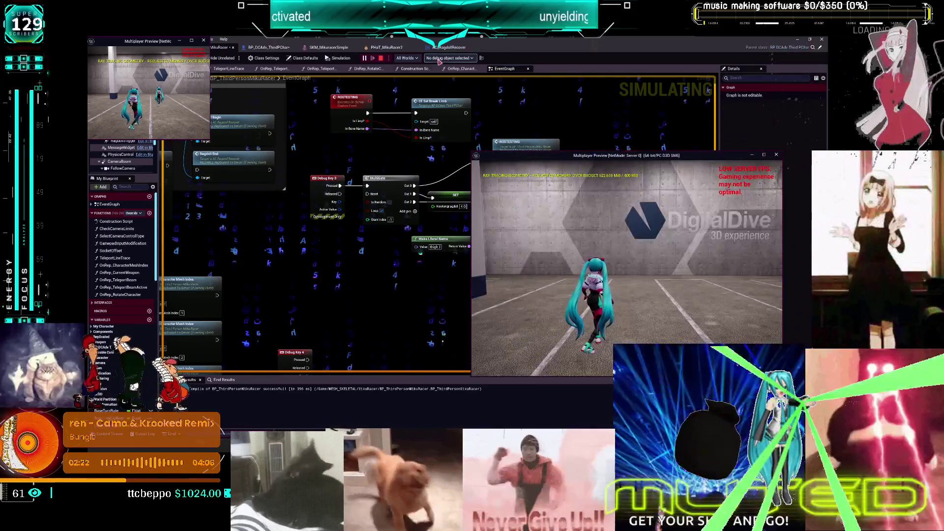
Set the blueprint's debug object to the client instance BP_ThirdPersonMikuRacer0
left_click(449, 58)
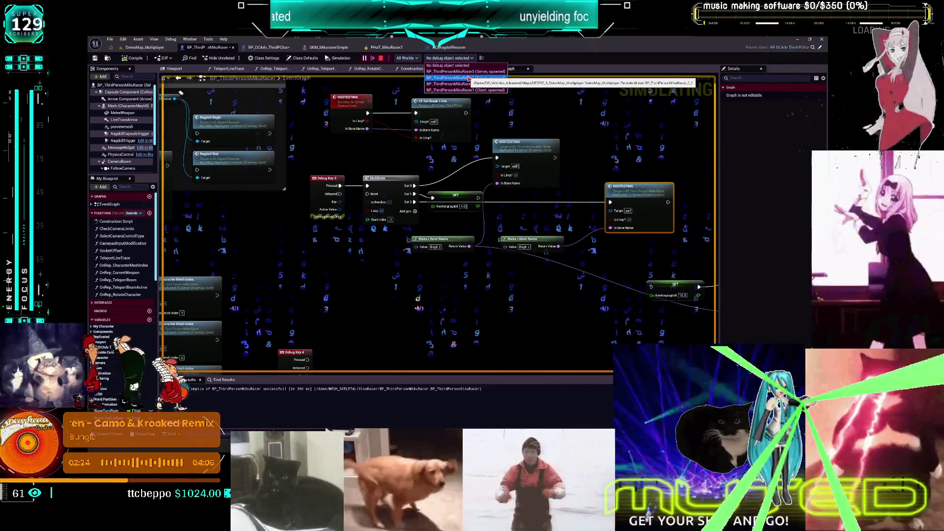
left_click(475, 90)
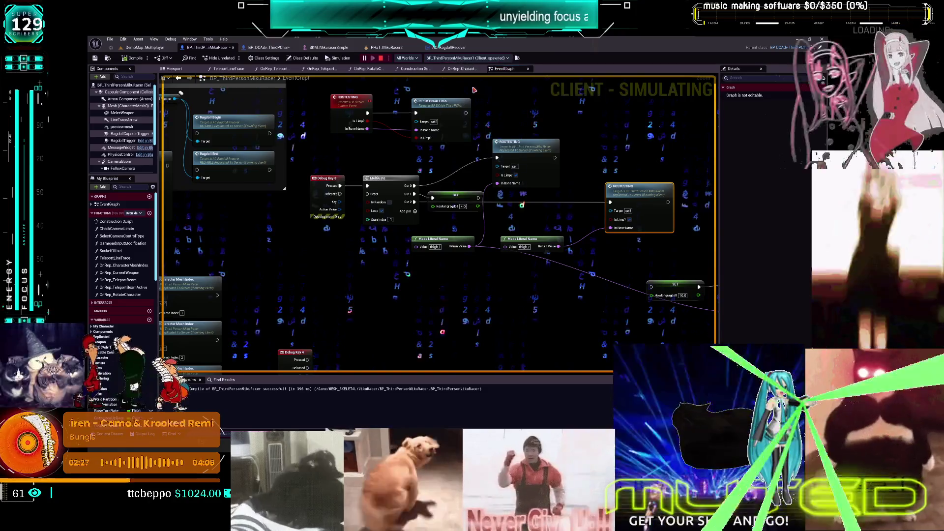
left_click(467, 58)
left_click(475, 85)
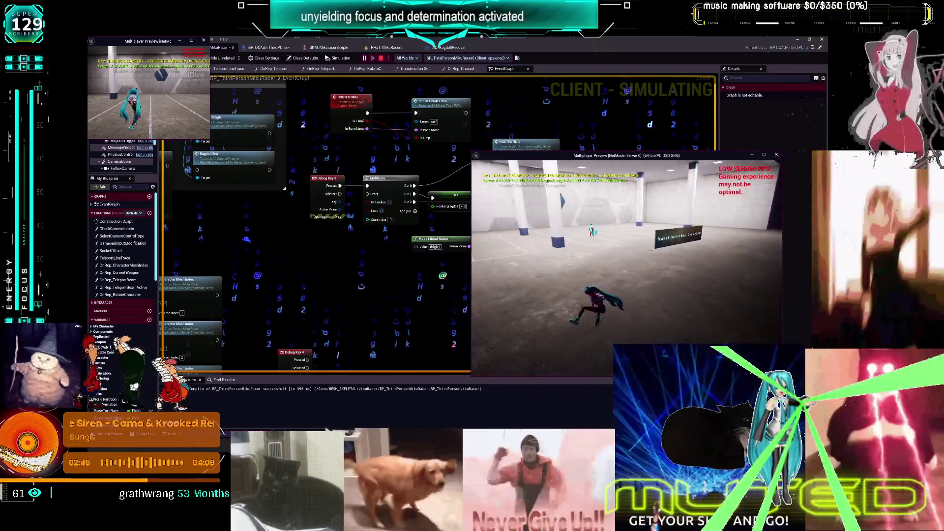
Stop the multiplayer preview and jump to the ROSTESTING event definition
left_click(397, 274)
key("Escape")
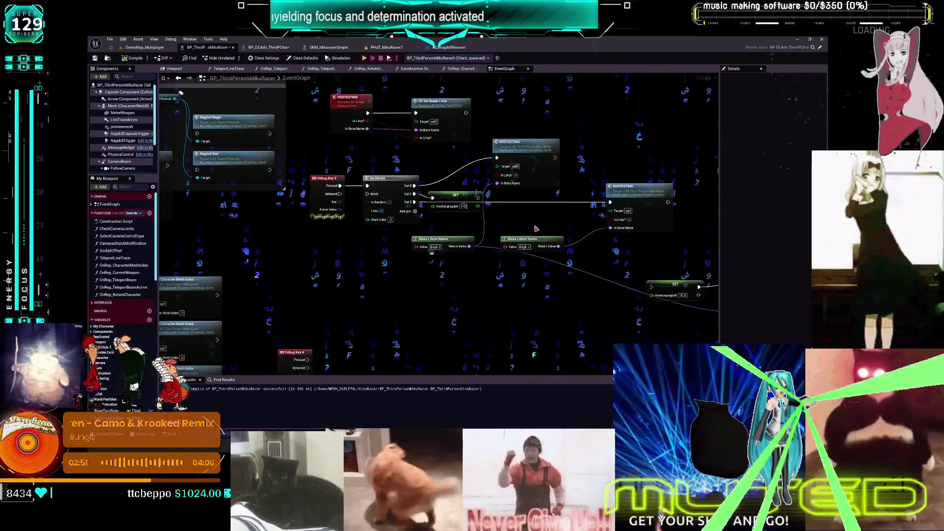
left_click_drag(536, 228, 538, 236)
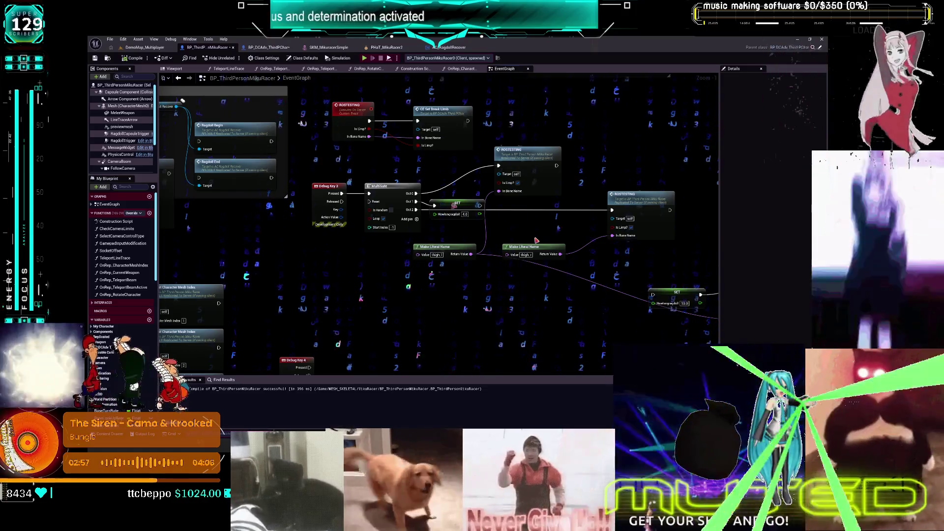
double_click(526, 153)
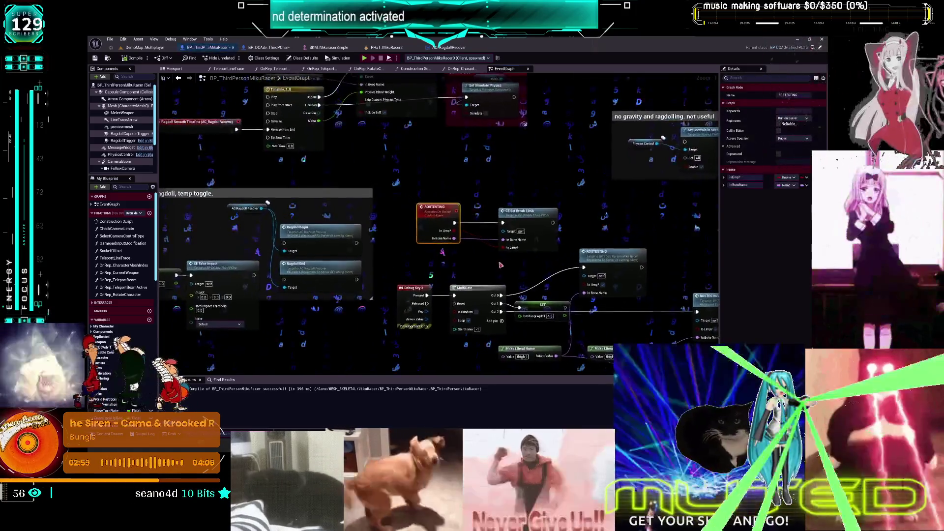
double_click(538, 236)
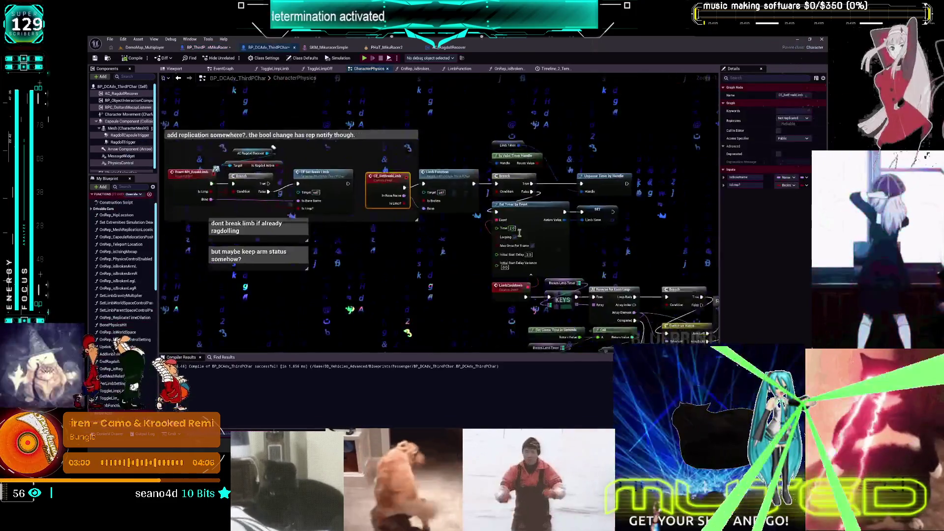
scroll(467, 289, "down", 2)
scroll(437, 227, "up", 3)
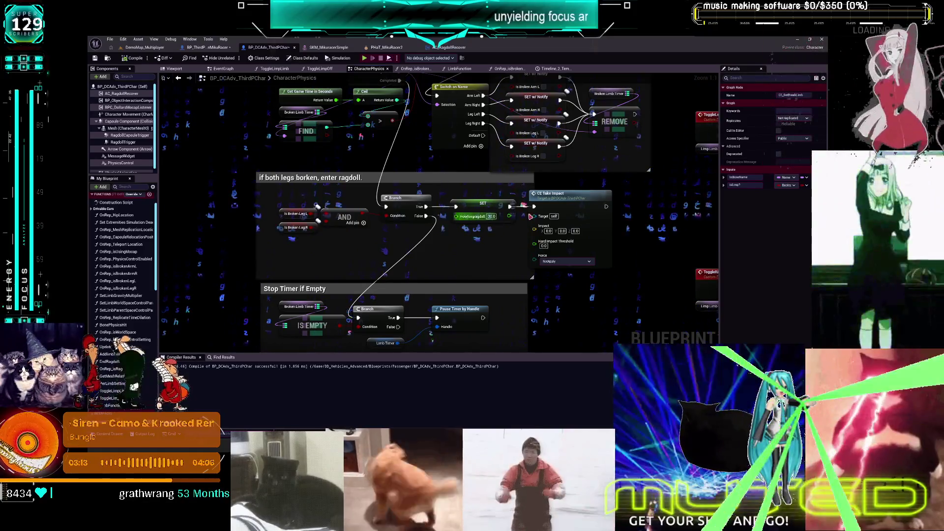
double_click(568, 200)
scroll(469, 166, "down", 4)
left_click_drag(469, 166, 522, 120)
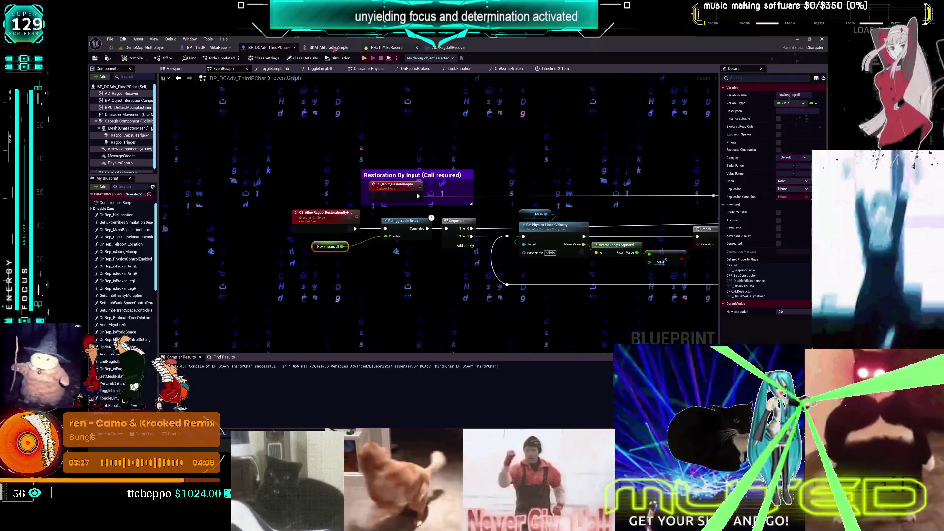
left_click(222, 48)
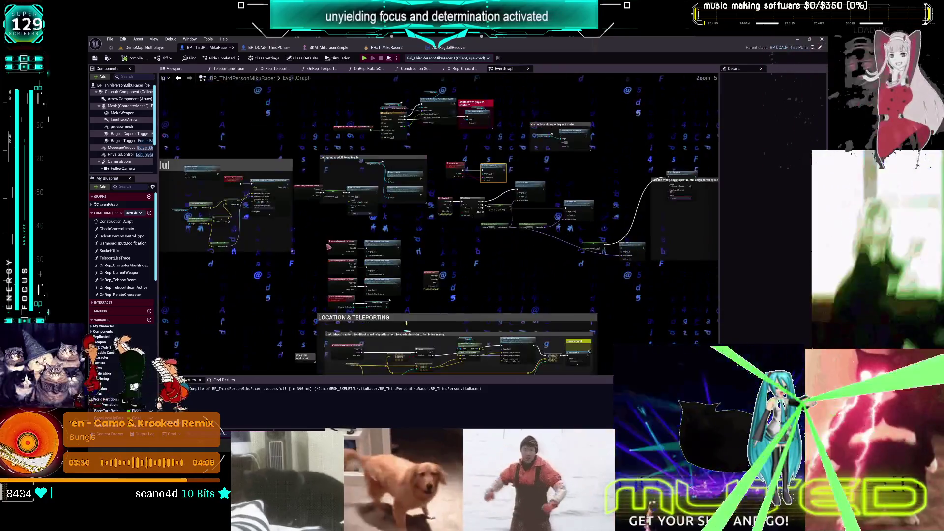
left_click_drag(329, 247, 360, 70)
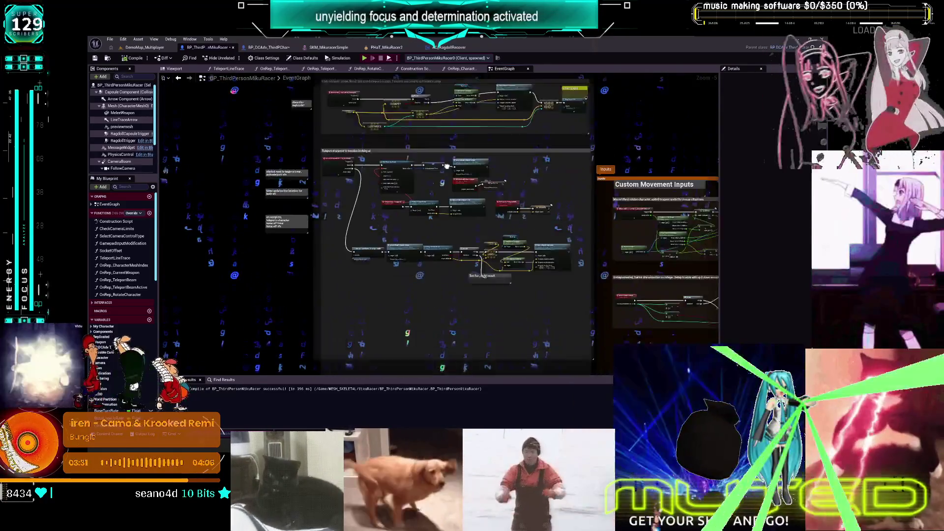
scroll(446, 166, "down", 5)
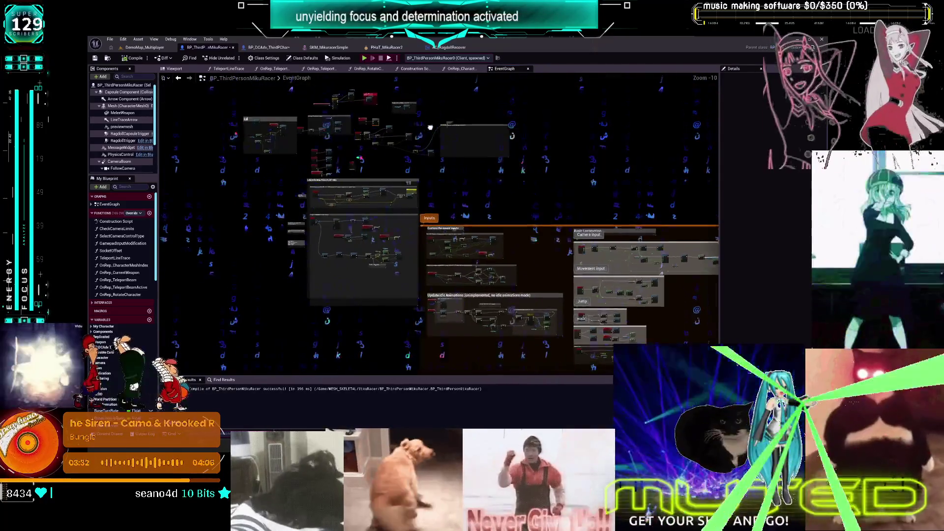
scroll(446, 170, "up", 7)
left_click_drag(439, 170, 442, 222)
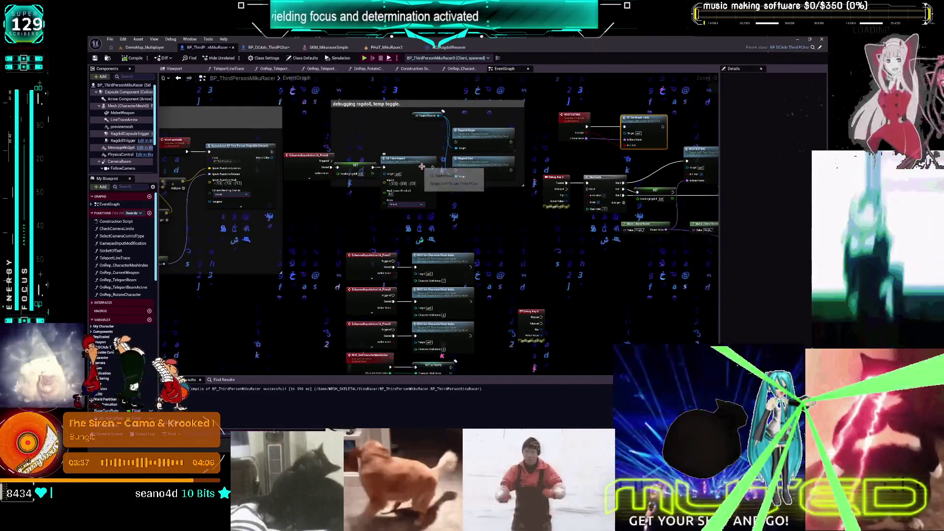
left_click_drag(534, 230, 413, 186)
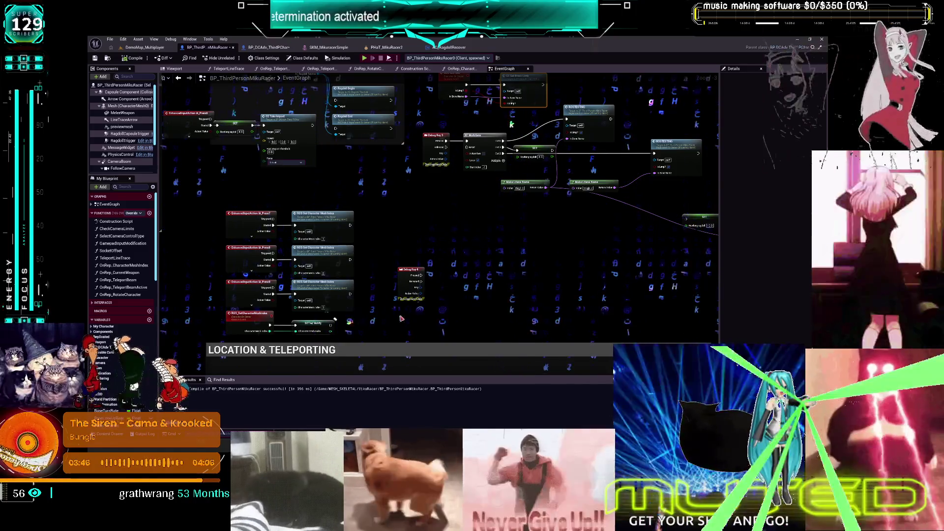
mouse_move(527, 269)
left_mouse_down()
mouse_move(467, 256)
mouse_move(365, 287)
left_mouse_up()
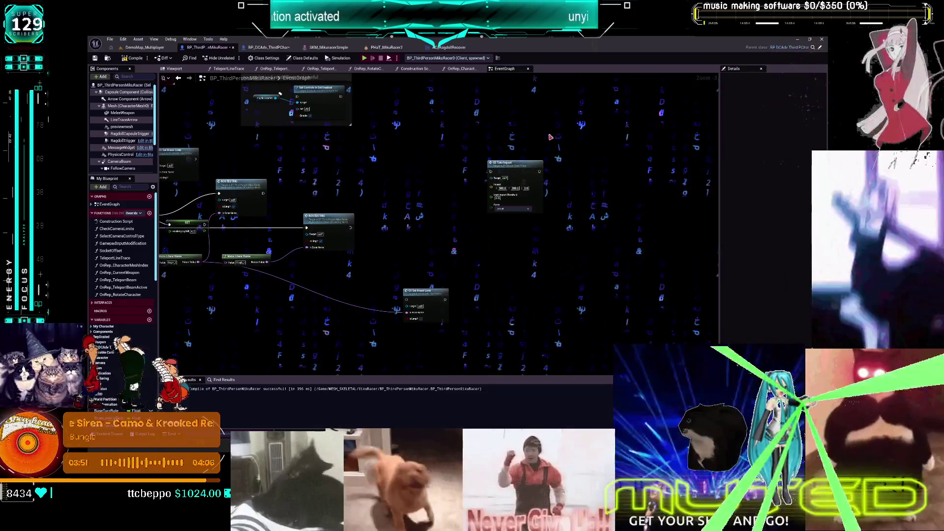
scroll(466, 261, "down", 3)
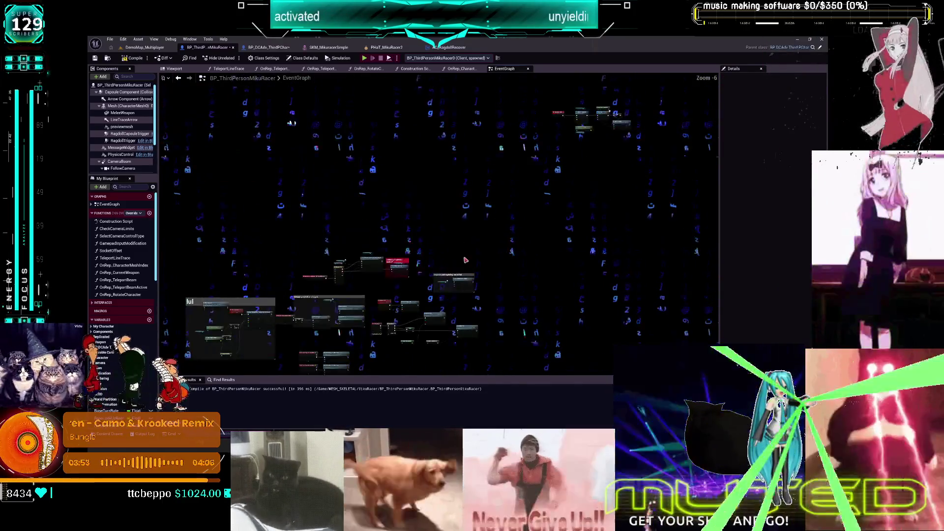
scroll(417, 223, "up", 3)
left_click_drag(565, 289, 337, 168)
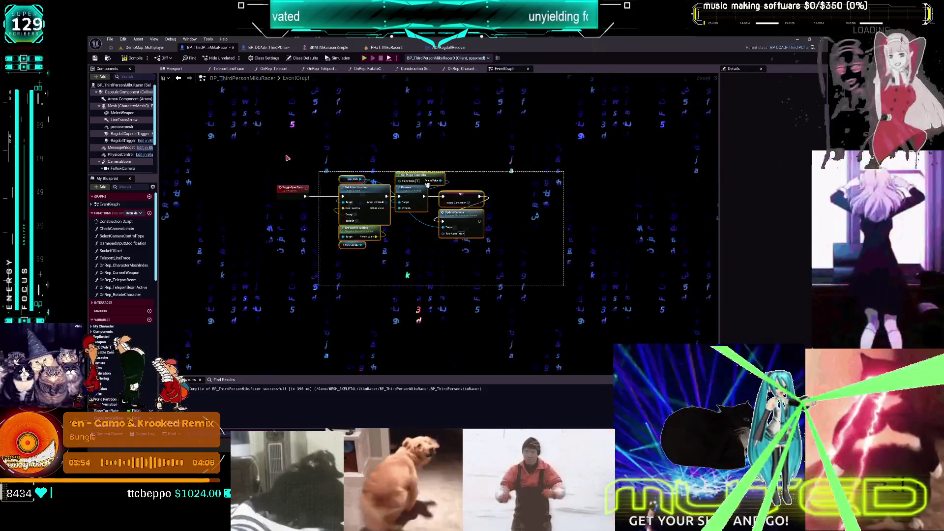
scroll(446, 199, "down", 3)
left_click_drag(434, 258, 434, 63)
scroll(403, 262, "up", 3)
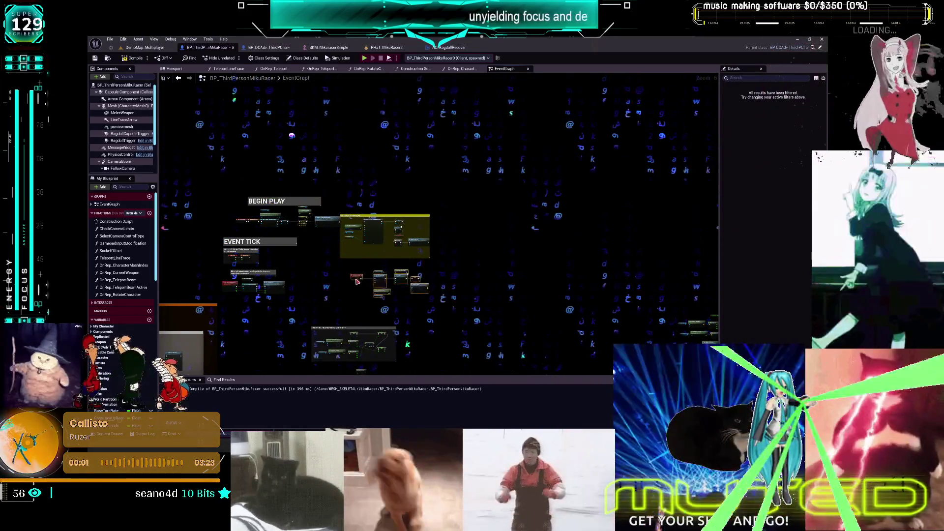
left_click_drag(389, 201, 451, 222)
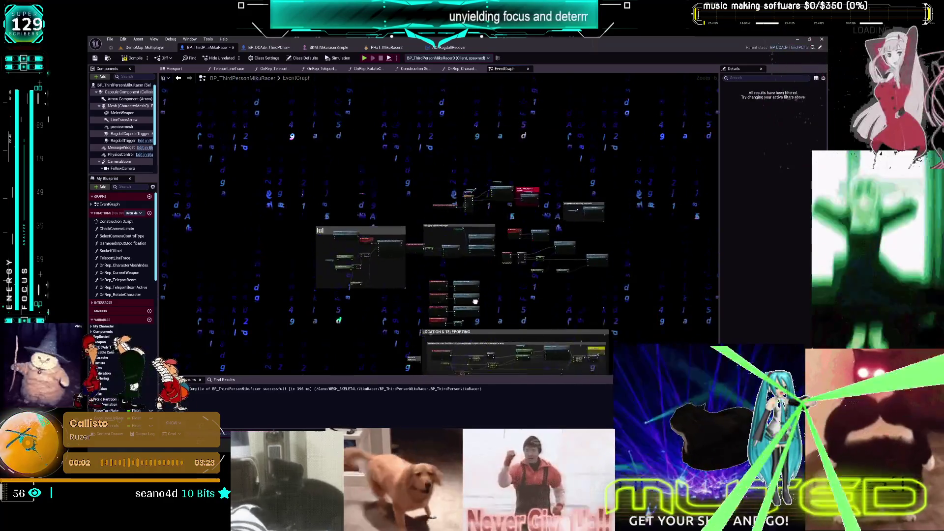
scroll(452, 222, "up", 5)
mouse_move(291, 133)
left_mouse_down()
mouse_move(282, 153)
mouse_move(295, 153)
left_mouse_up()
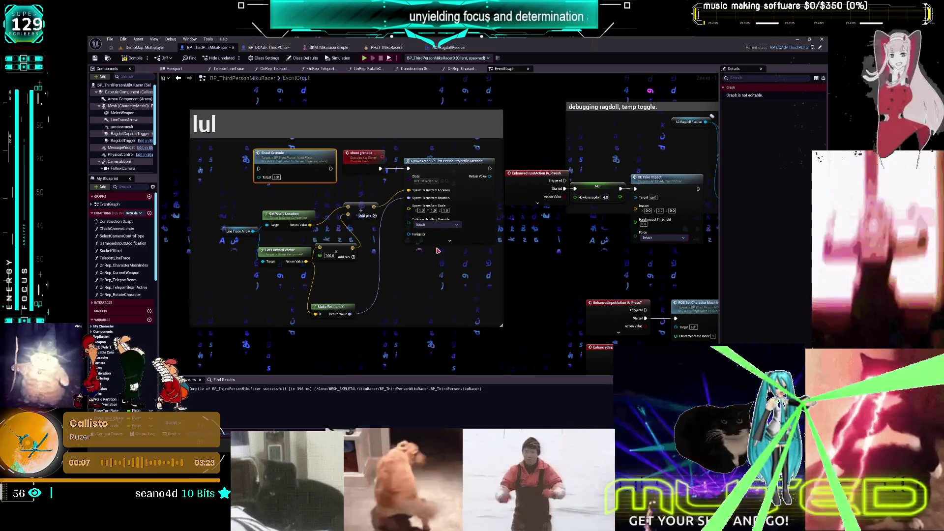
left_click_drag(567, 270, 468, 239)
left_click_drag(553, 216, 585, 180)
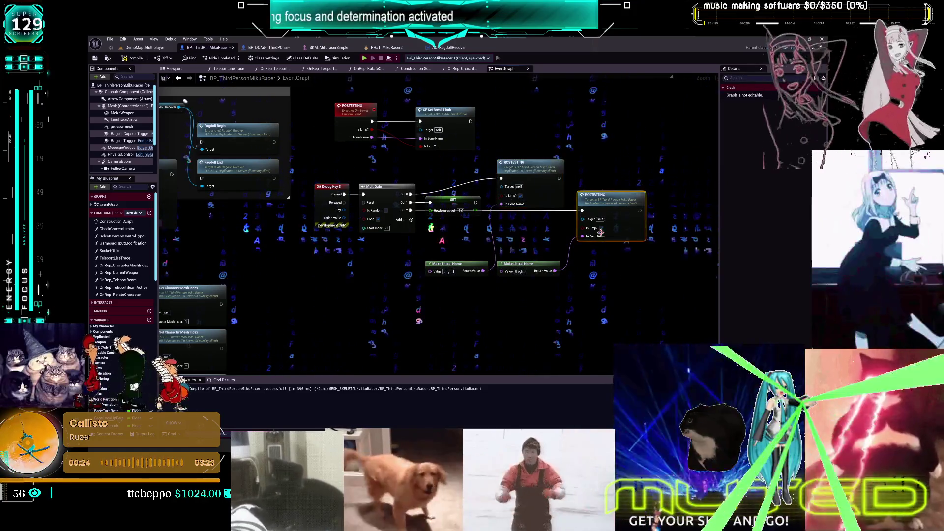
Tuck the Make Literal Name nodes under the SET node and shift the ragdoll test chain up-right
left_click_drag(448, 255, 441, 248)
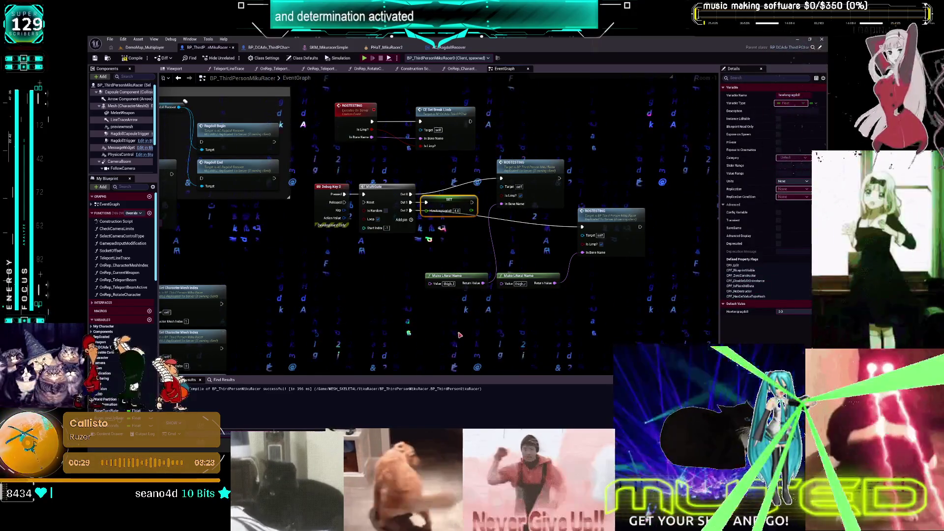
mouse_move(533, 350)
left_mouse_down()
mouse_move(539, 239)
mouse_move(528, 230)
left_mouse_up()
left_click(610, 220)
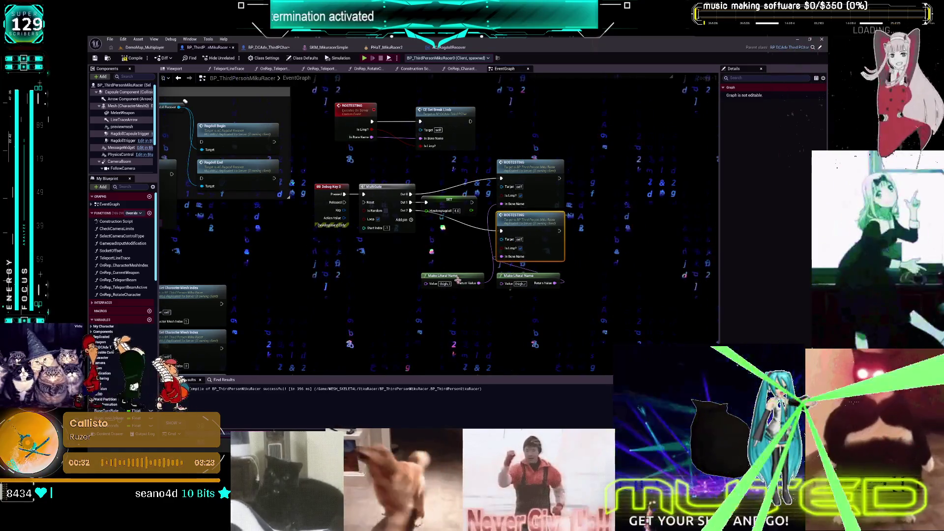
mouse_move(517, 282)
left_mouse_down()
mouse_move(441, 259)
mouse_move(470, 245)
left_mouse_up()
mouse_move(572, 268)
left_mouse_down()
mouse_move(307, 162)
mouse_move(354, 189)
left_mouse_up()
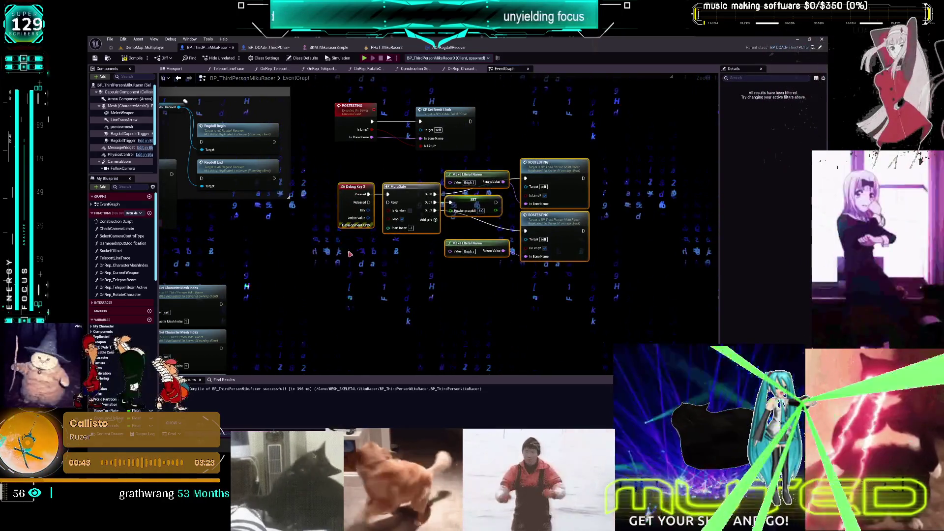
Move the Set Break Limb node above the ROSTESTING nodes and switch to PHaT_MikuRacer2
left_click(447, 121)
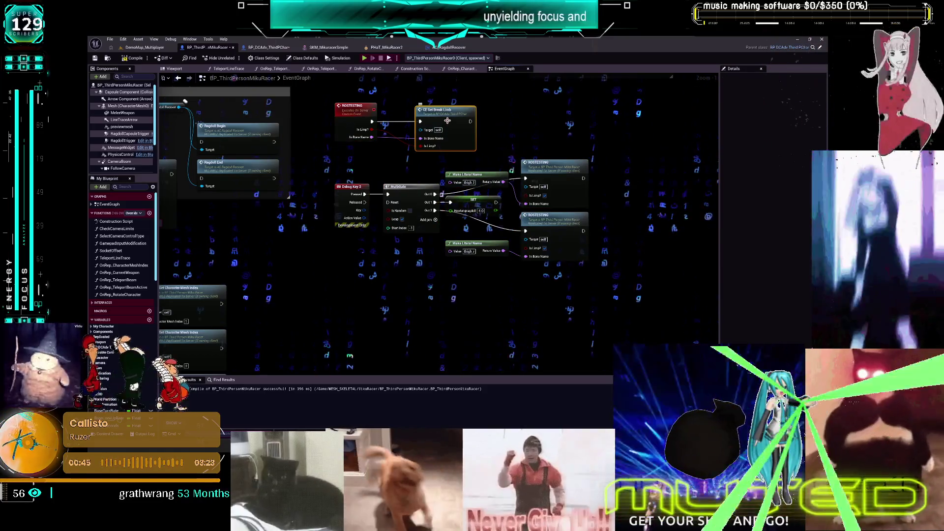
mouse_move(447, 121)
left_mouse_down()
mouse_move(560, 121)
mouse_move(396, 109)
mouse_move(469, 109)
left_mouse_up()
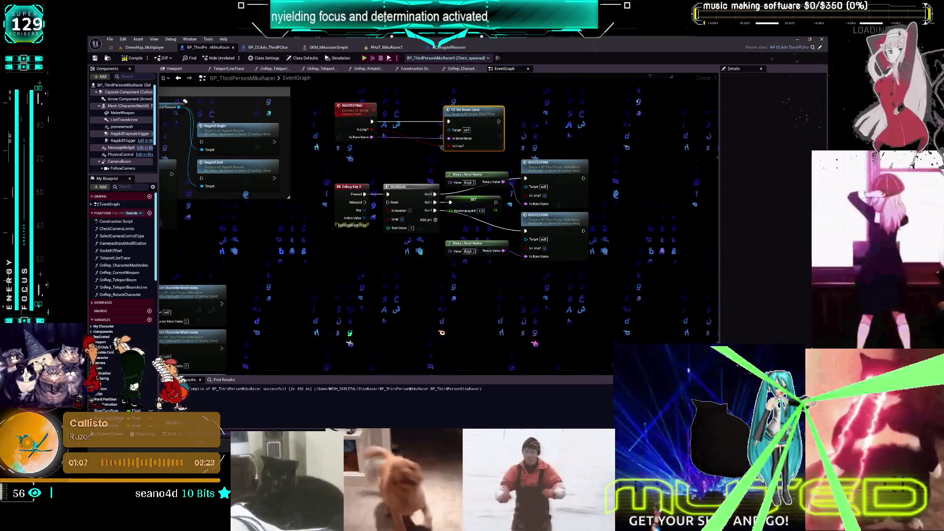
left_click(399, 48)
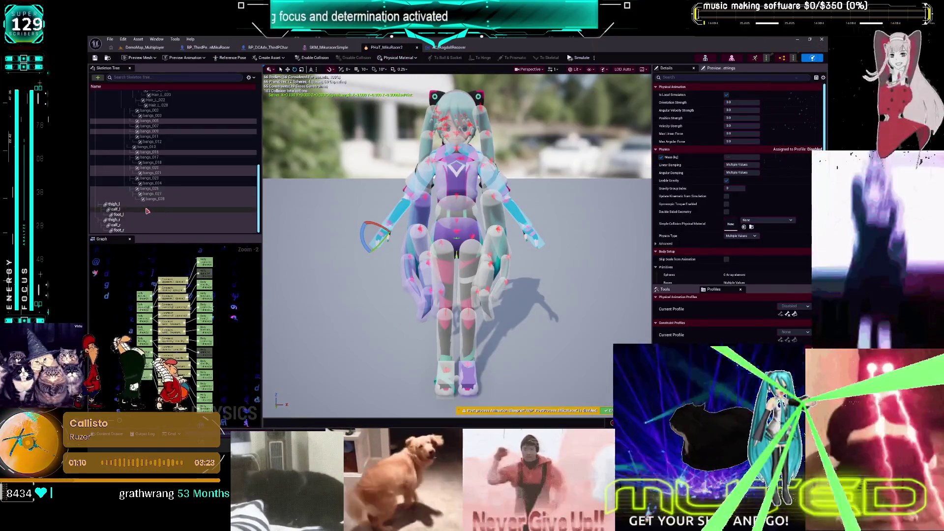
Select thigh_l and enable Show Constraints in the Skeleton Tree display options
left_click(153, 205)
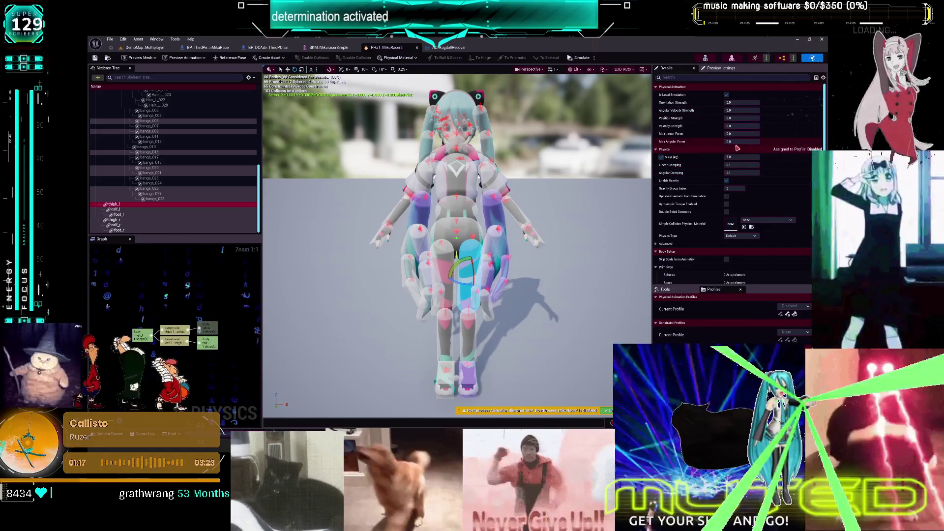
scroll(694, 184, "down", 2)
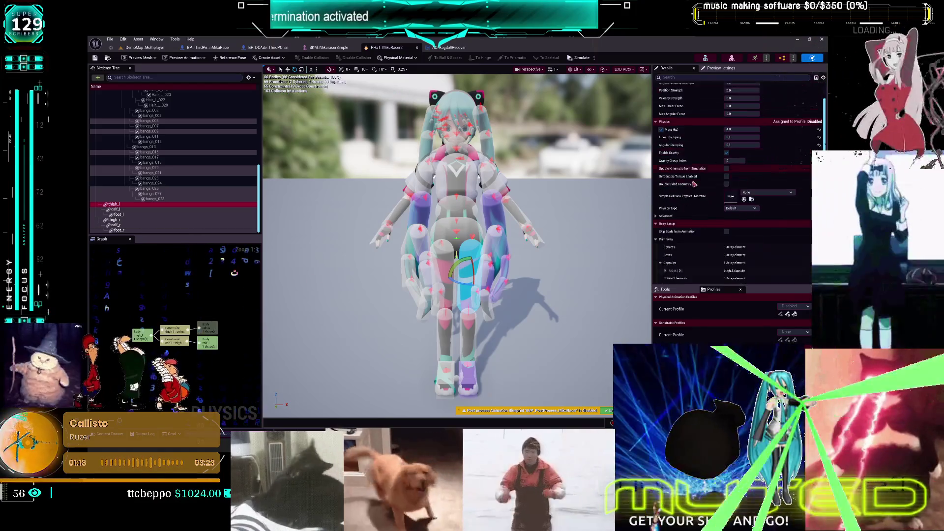
scroll(694, 183, "down", 8)
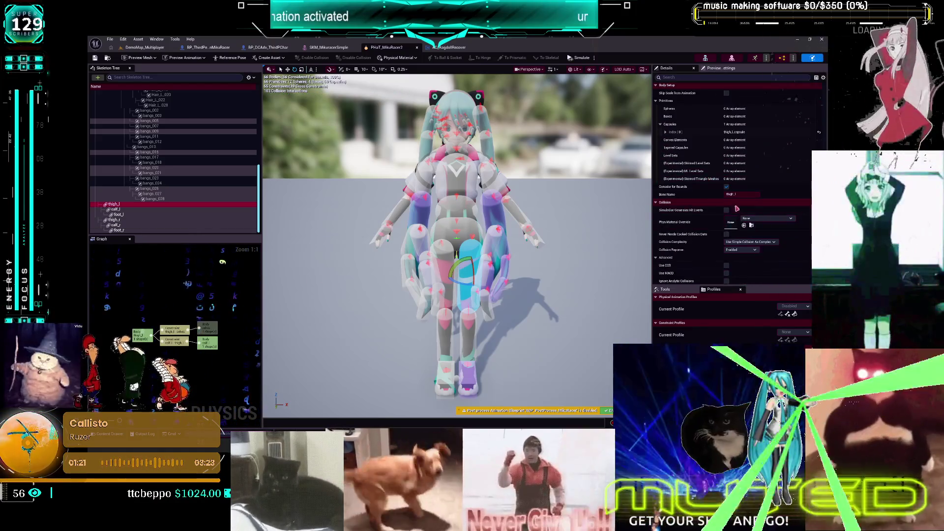
scroll(737, 207, "down", 1)
left_click(249, 78)
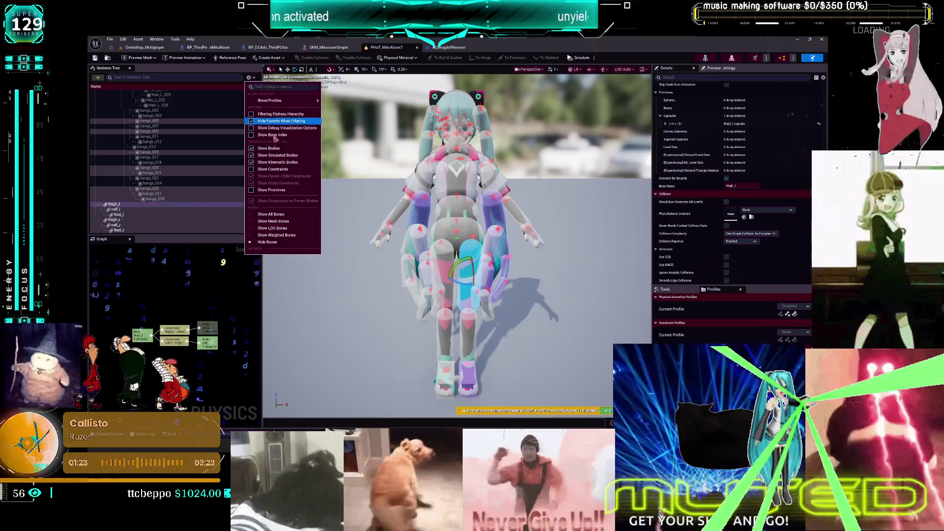
left_click(286, 171)
scroll(196, 195, "down", 2)
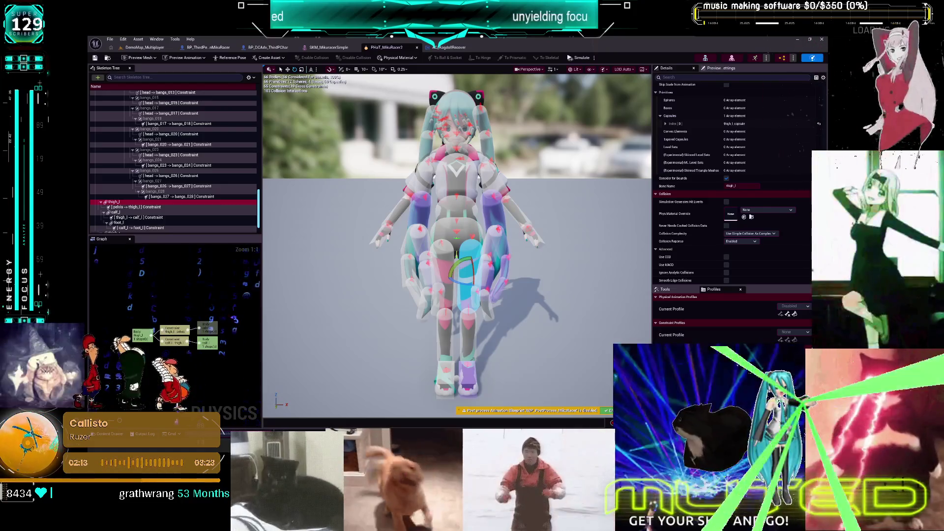
Select both lowerarm-to-hand constraints and set the current physical animation profile to LIMP
scroll(205, 153, "up", 10)
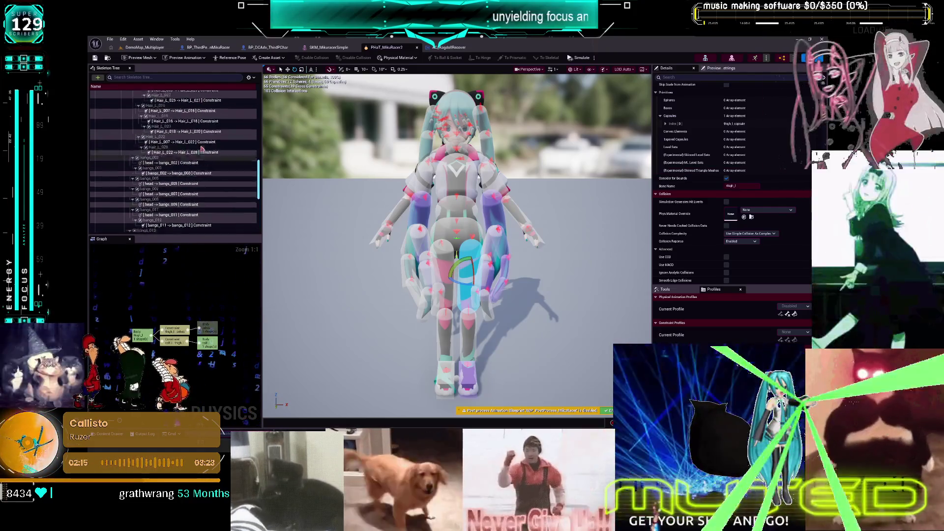
scroll(205, 152, "up", 10)
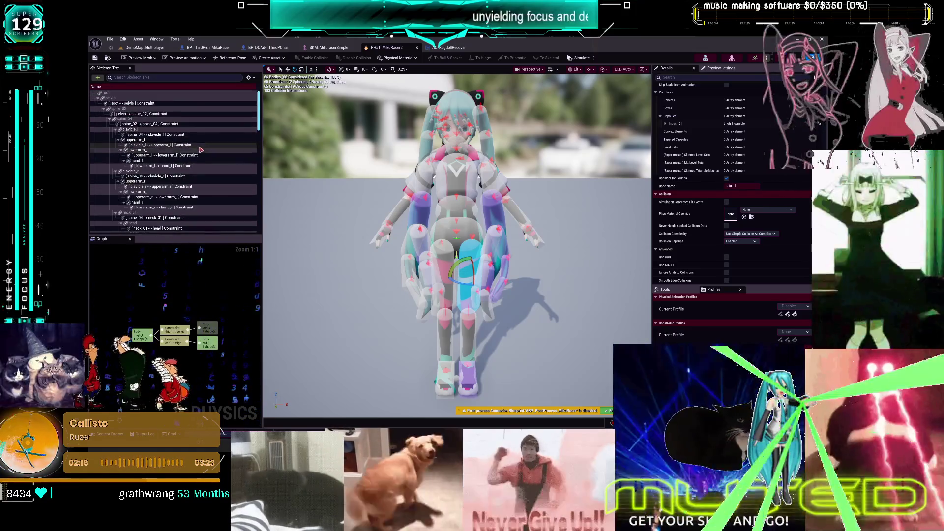
left_click(170, 207)
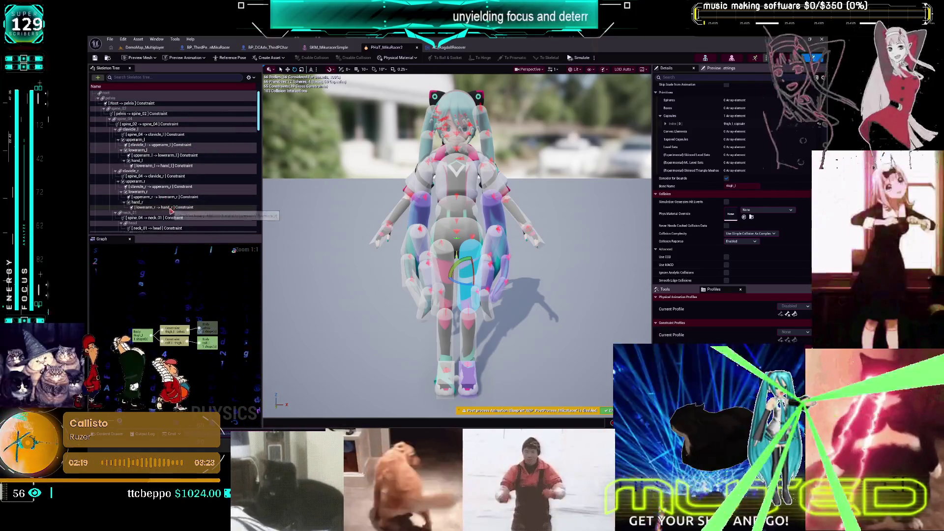
scroll(182, 180, "down", 2)
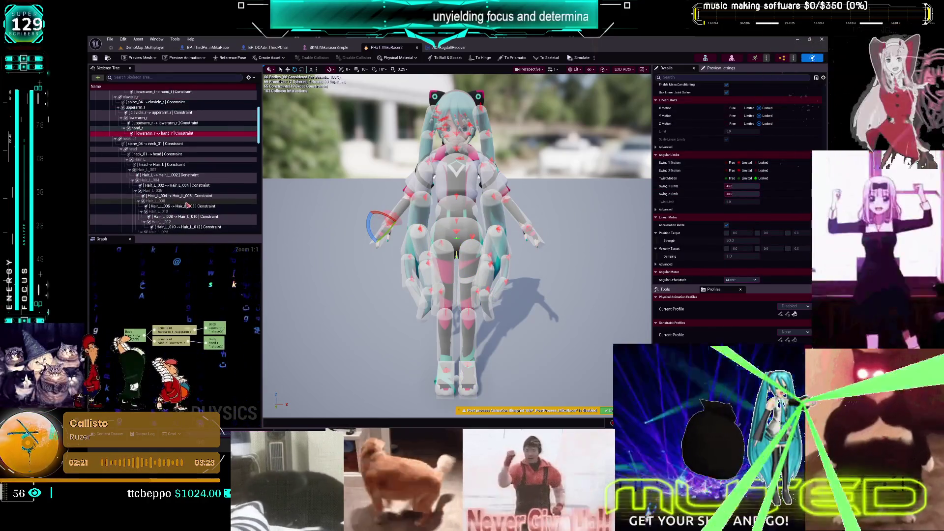
left_click(170, 148, "ctrl")
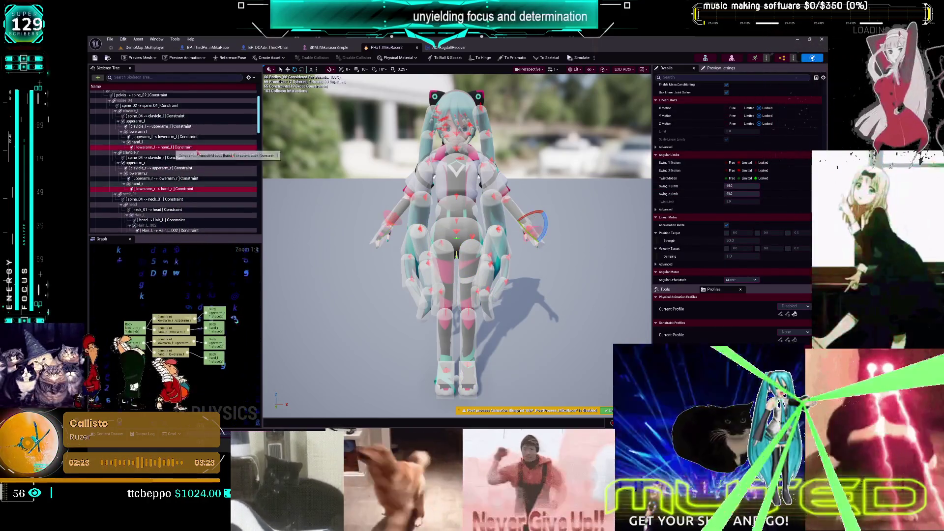
scroll(688, 160, "up", 6)
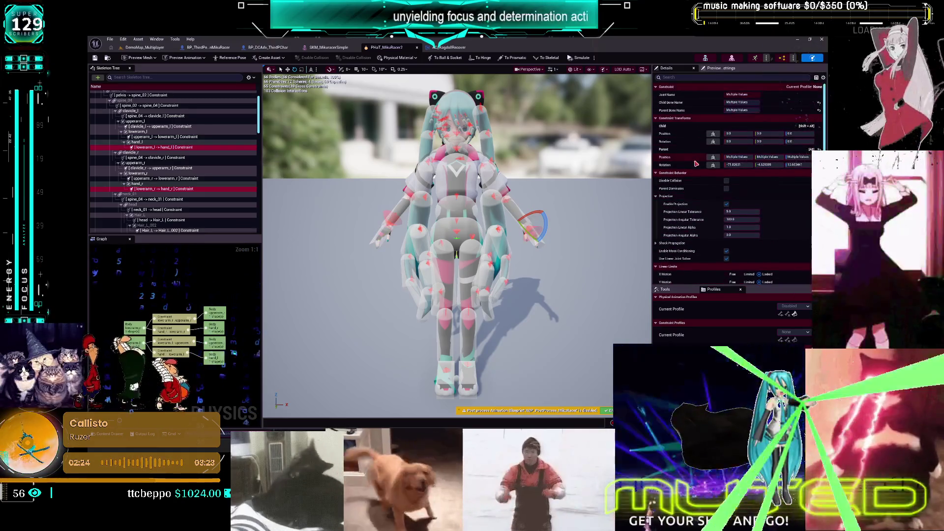
left_click(793, 305)
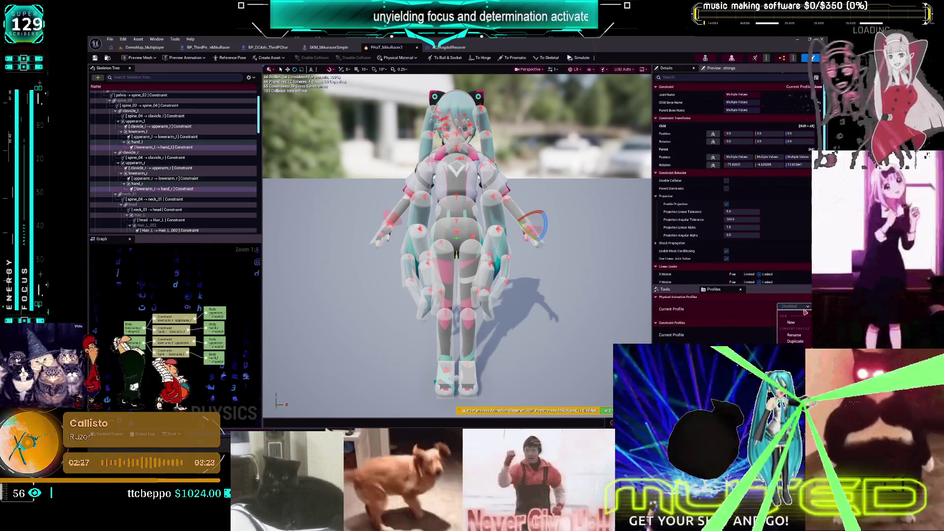
left_click(794, 354)
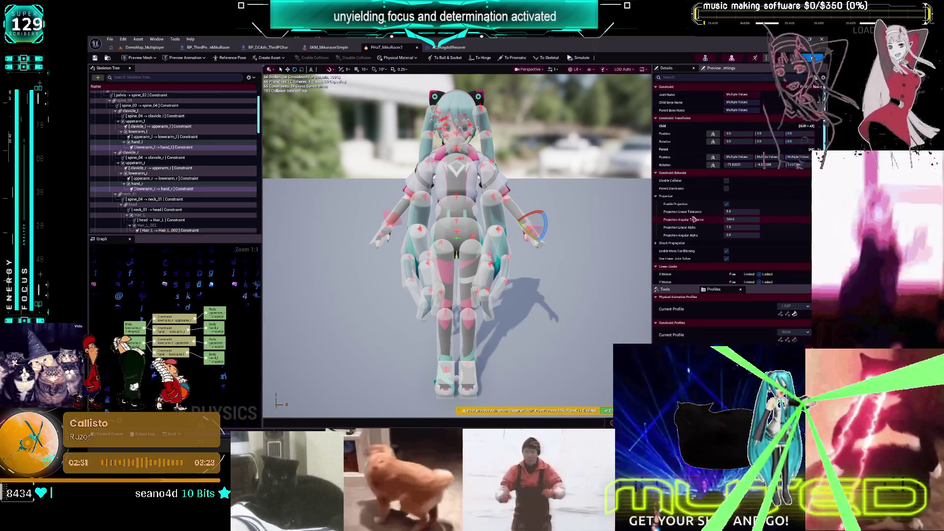
Uncheck Show Constraints so the Skeleton Tree lists bodies only
scroll(679, 157, "down", 5)
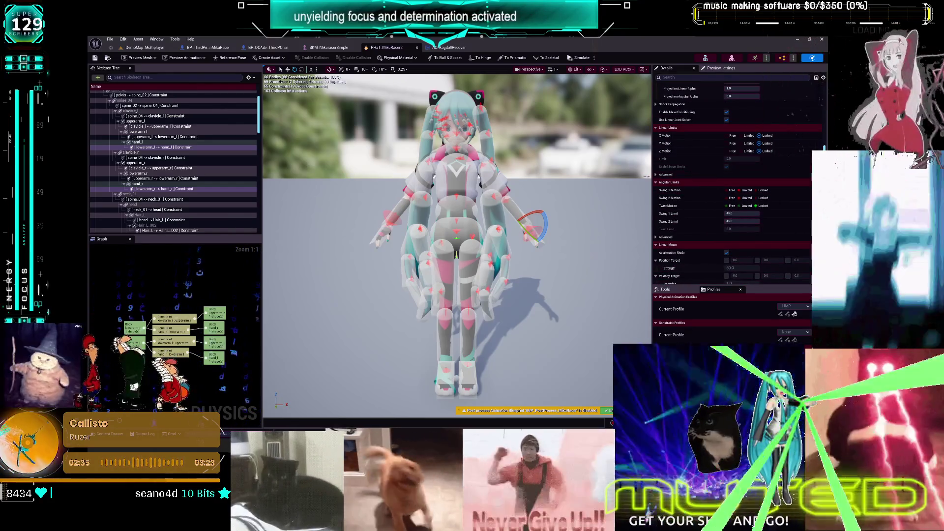
scroll(775, 196, "down", 2)
scroll(776, 195, "down", 3)
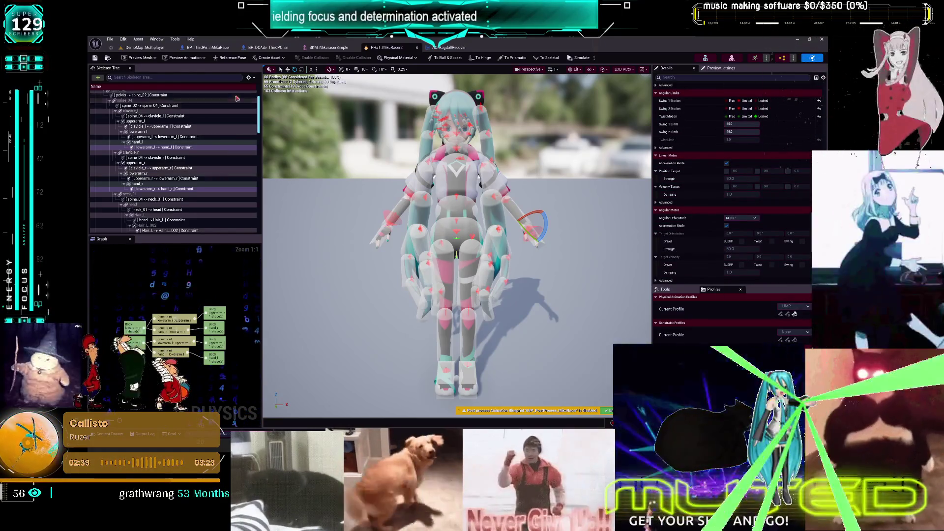
left_click(249, 77)
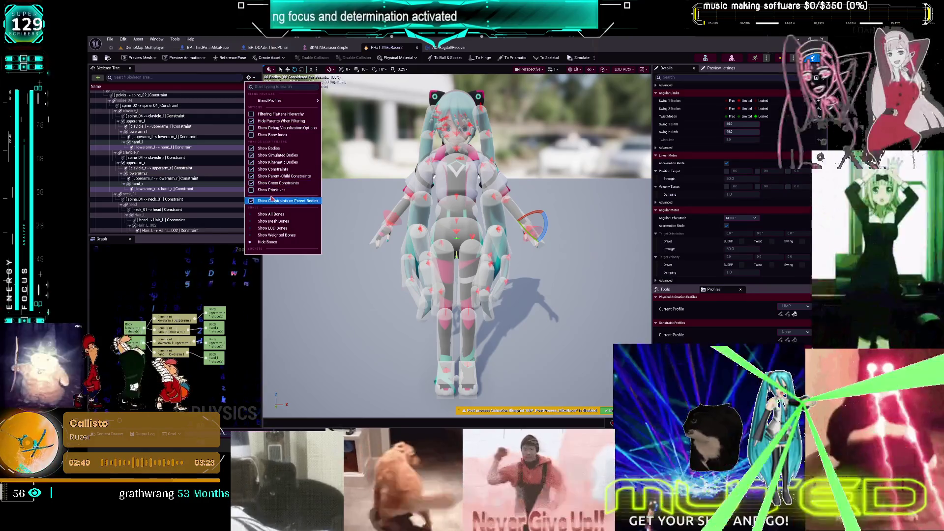
left_click(273, 170)
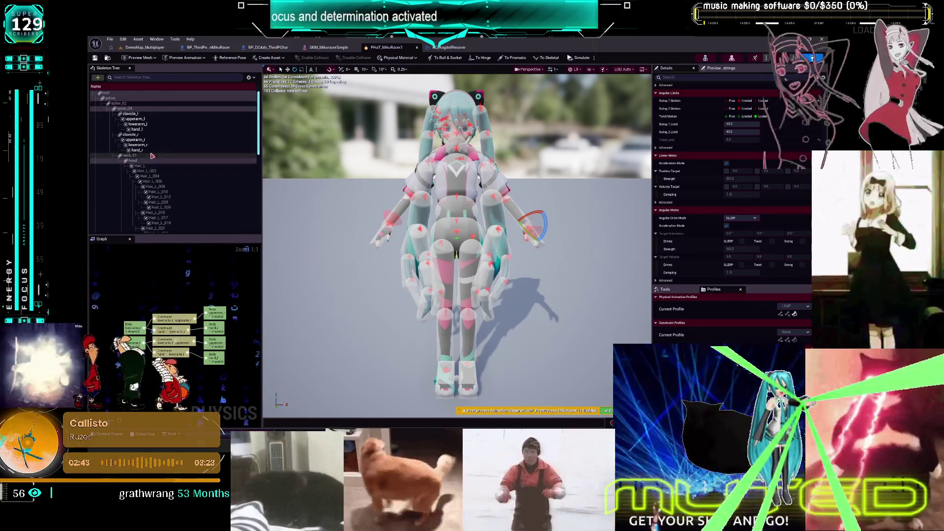
scroll(698, 145, "up", 6)
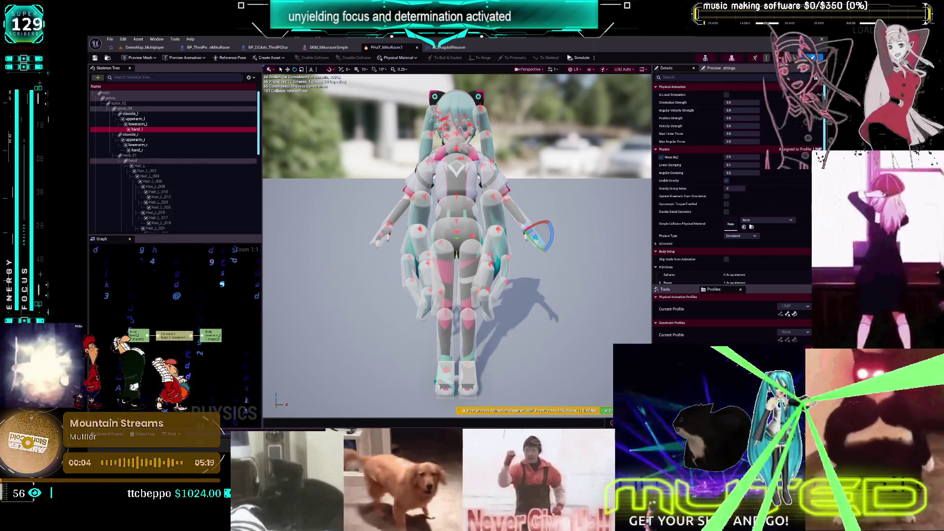
Set the current constraint profile to HingesOnly and close the PHaT_MikuRacer2 editor
left_click(796, 332)
left_click(789, 352)
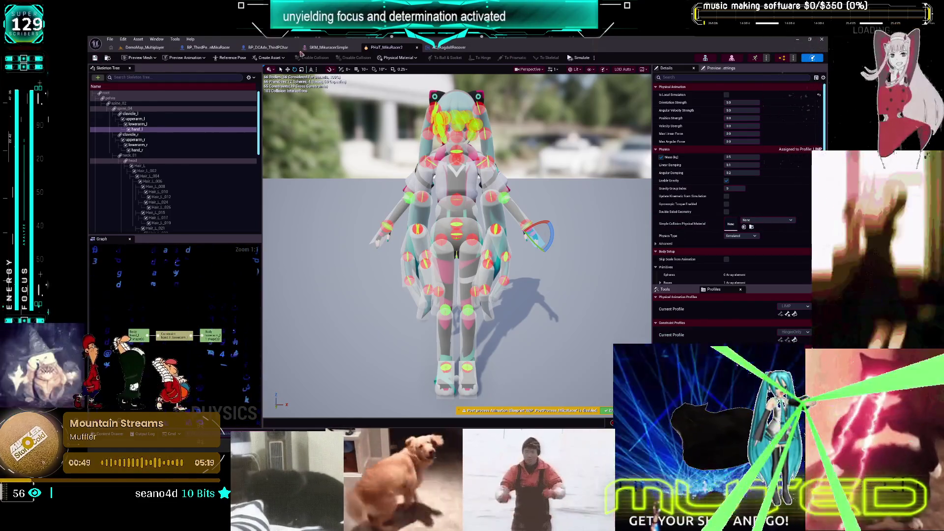
left_click(417, 48)
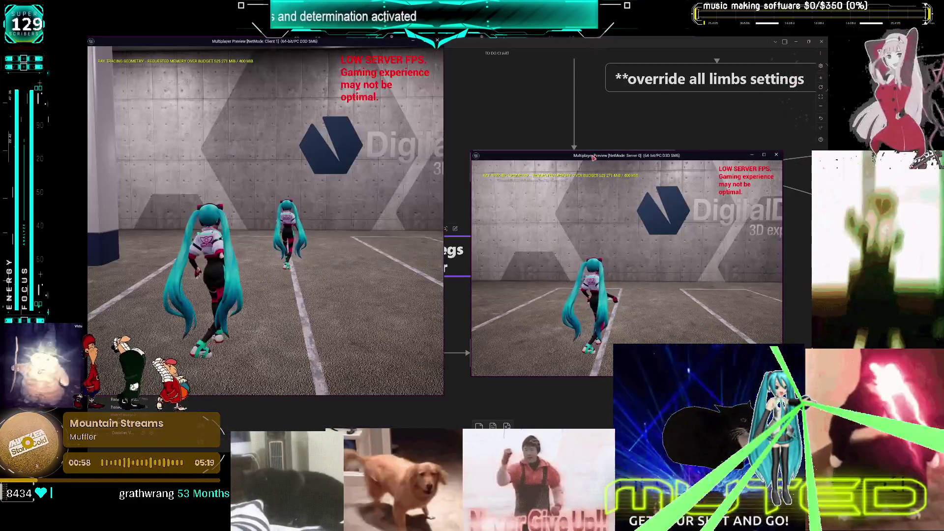
Move the Server preview window higher so it sits beside the client window
left_click_drag(593, 157, 588, 116)
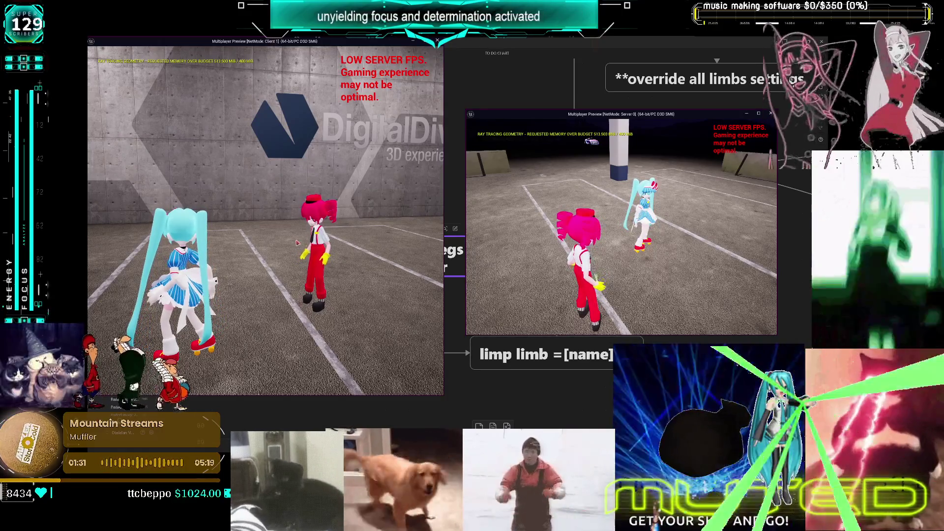
Press R to ragdoll the client character, then E to seat the server character in the white car
key("r")
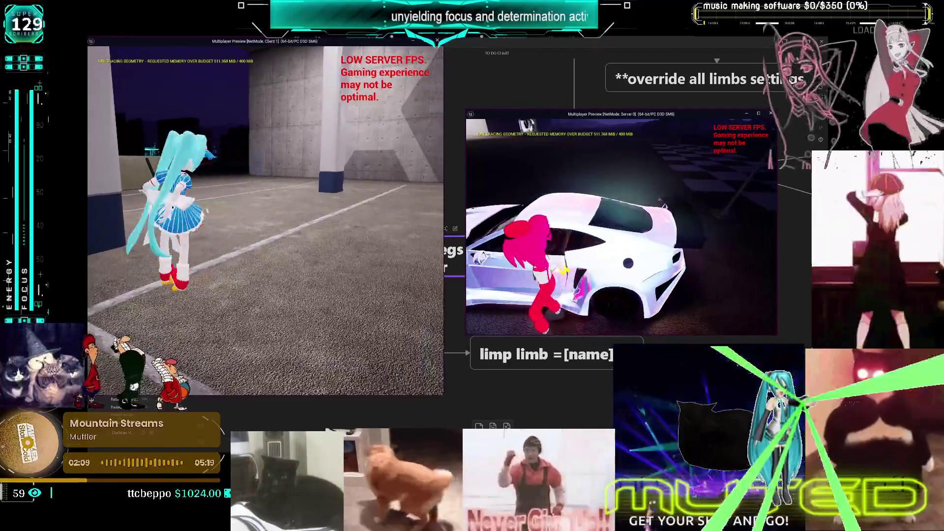
key("e")
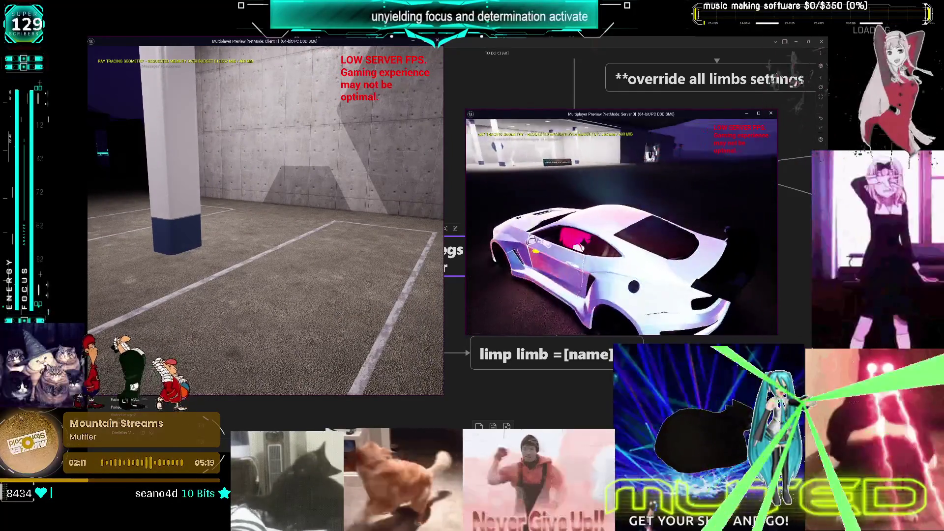
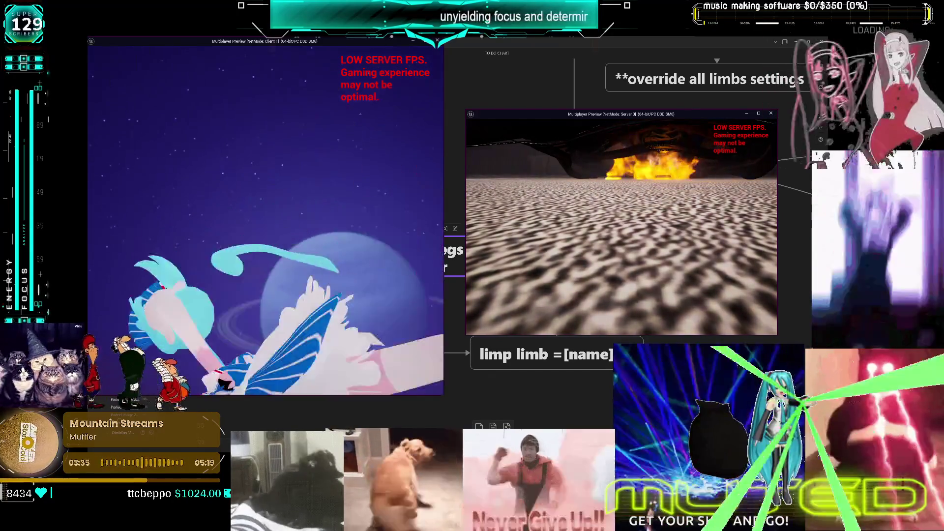
Stop Play In Editor, close the Message Log, and switch to the SKM_MikuracerSimple mesh editor
key("Escape")
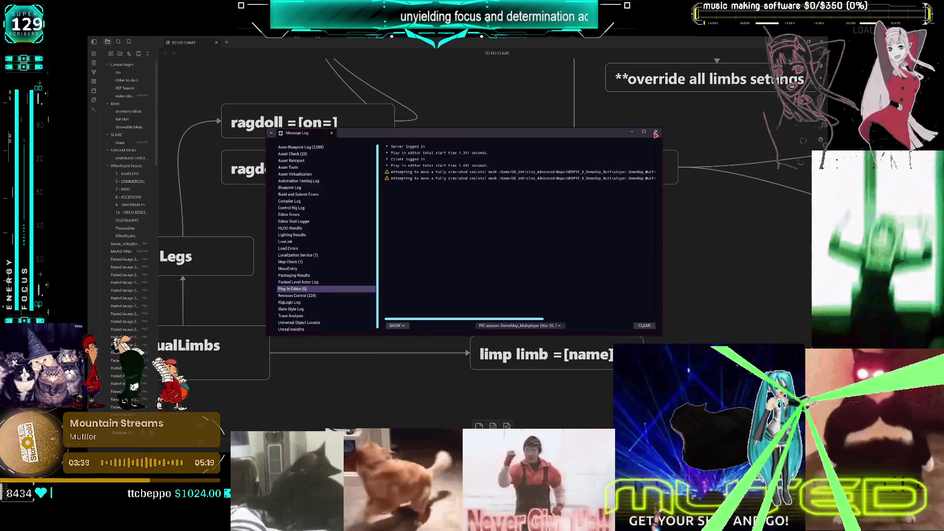
left_click(655, 131)
key("alt+Tab")
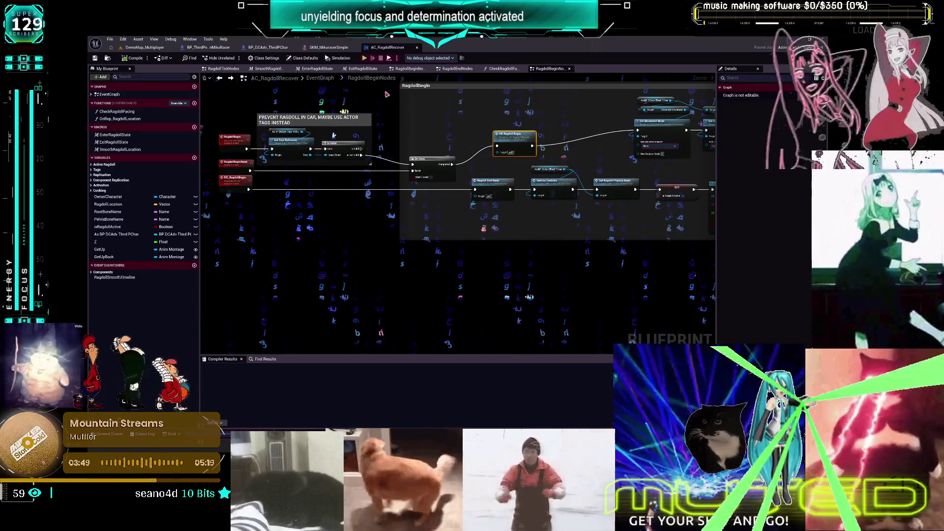
left_click(326, 48)
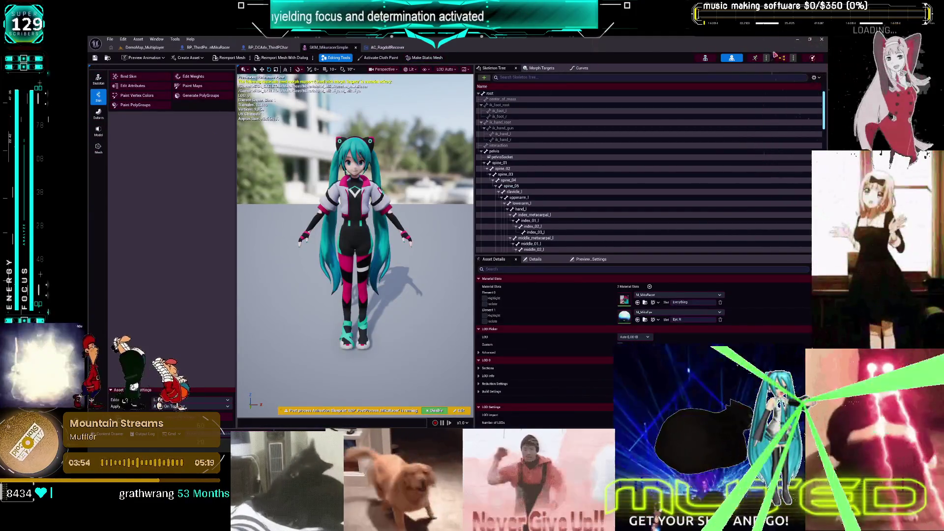
Close the SKM_MikuracerSimple tab to reveal the PHAT_MikuRacer2 physics asset editor
left_click(356, 47)
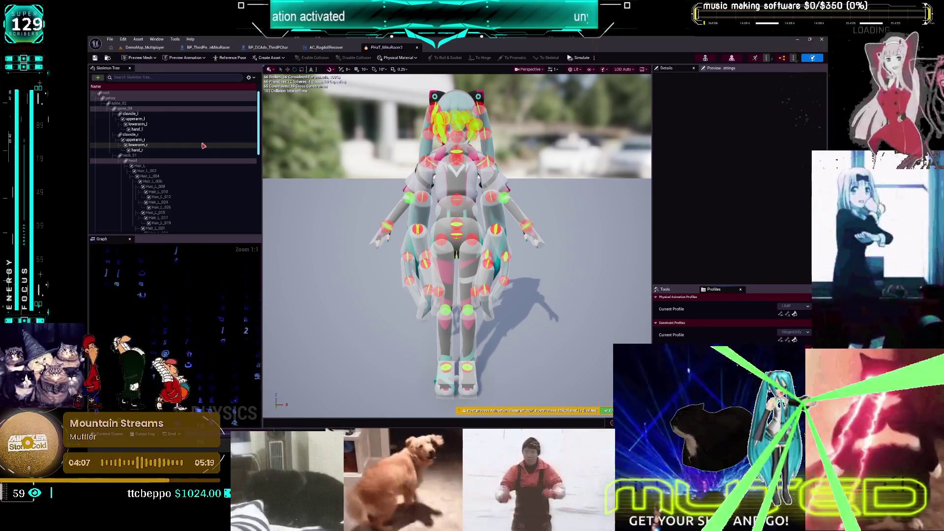
Enable Show Constraints in the Skeleton Tree and inspect the clavicle_l and lowerarm_r–hand_r constraints
left_click(249, 77)
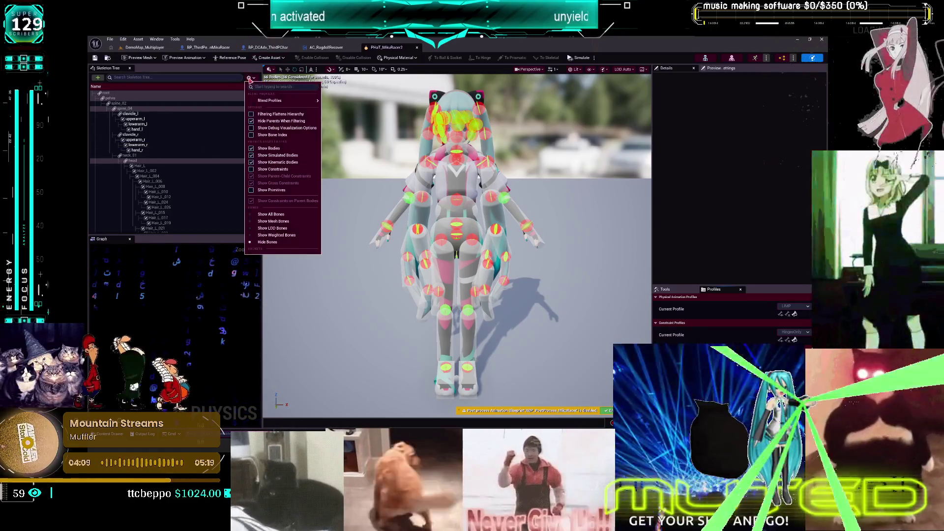
left_click(290, 172)
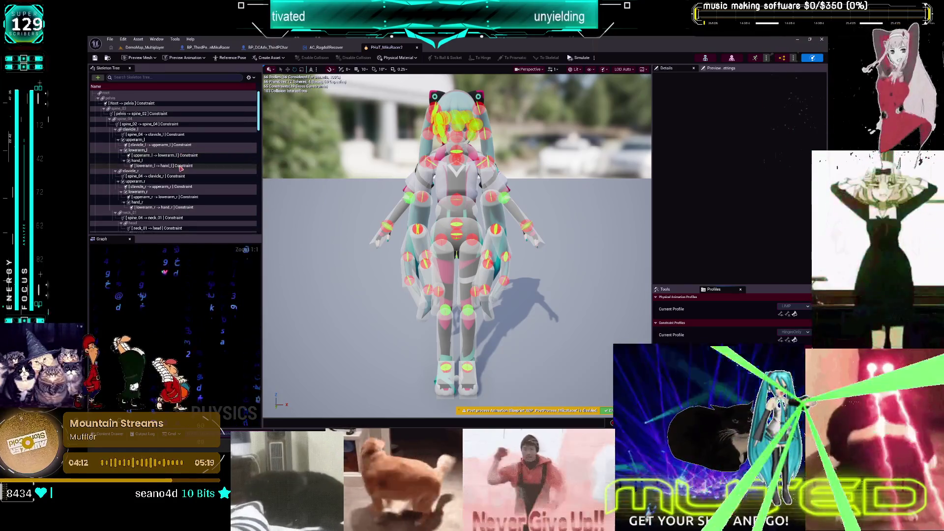
left_click(137, 140)
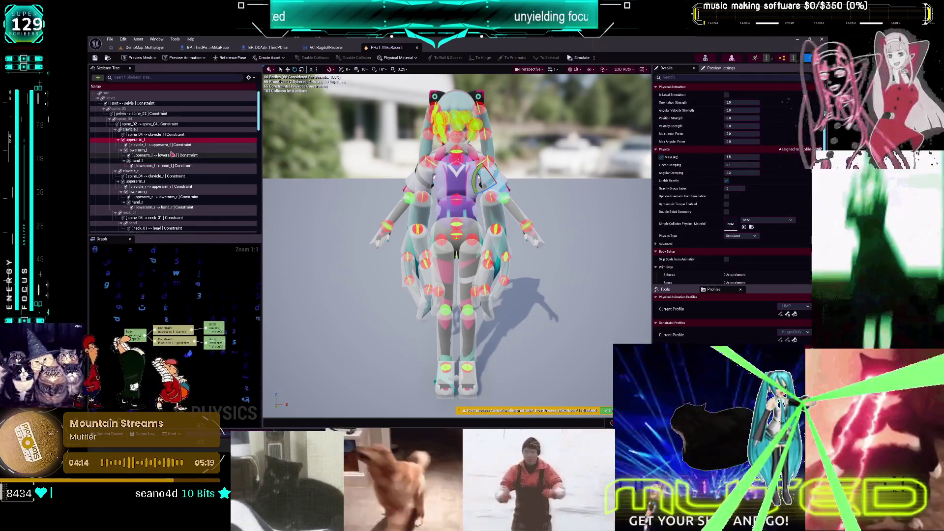
left_click(166, 145)
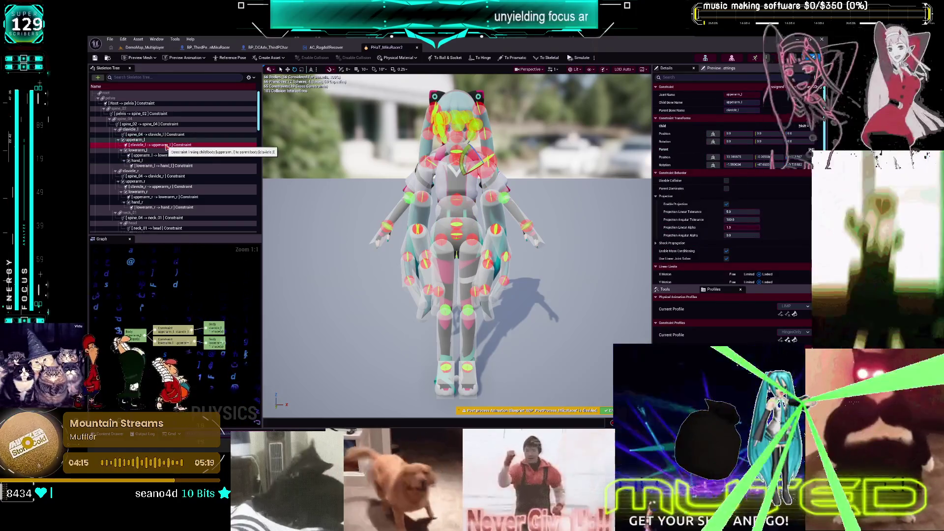
scroll(176, 163, "down", 3)
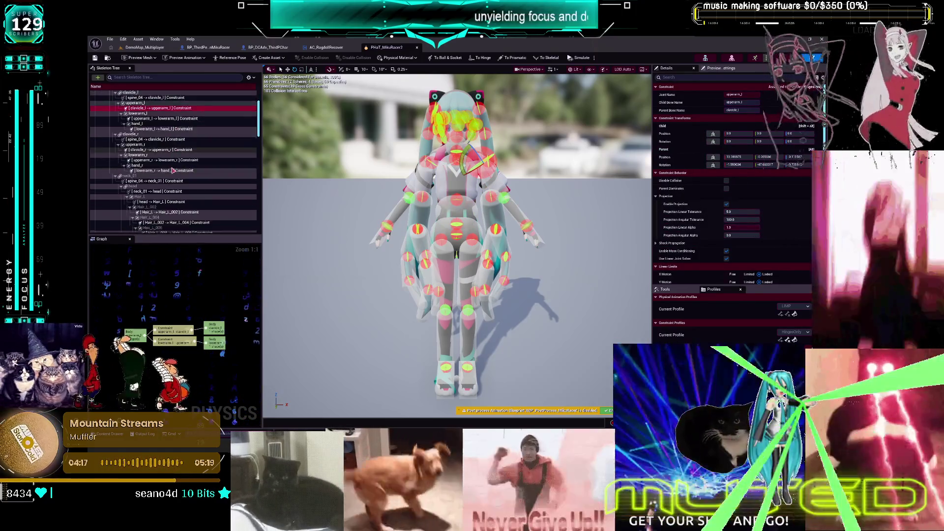
left_click(155, 170)
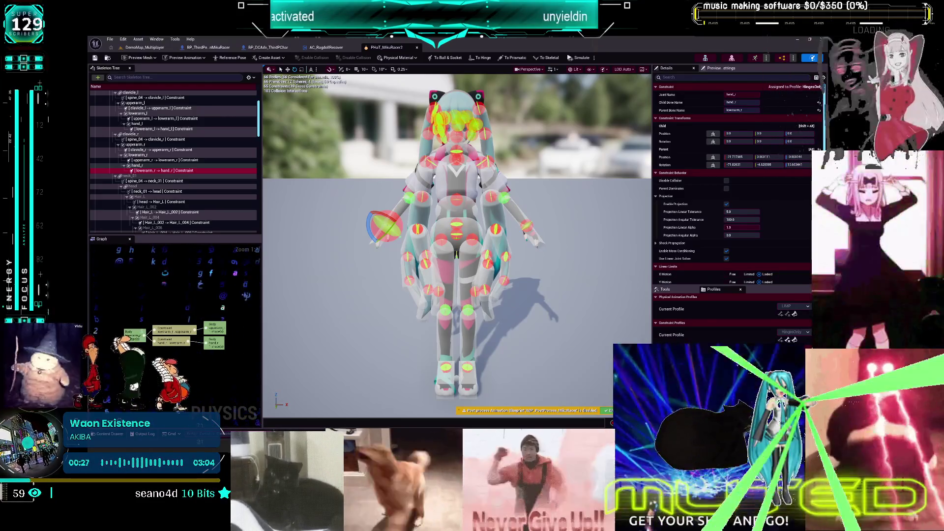
Switch from the Unreal physics asset editor to the Obsidian to-do canvas
key("alt+Tab")
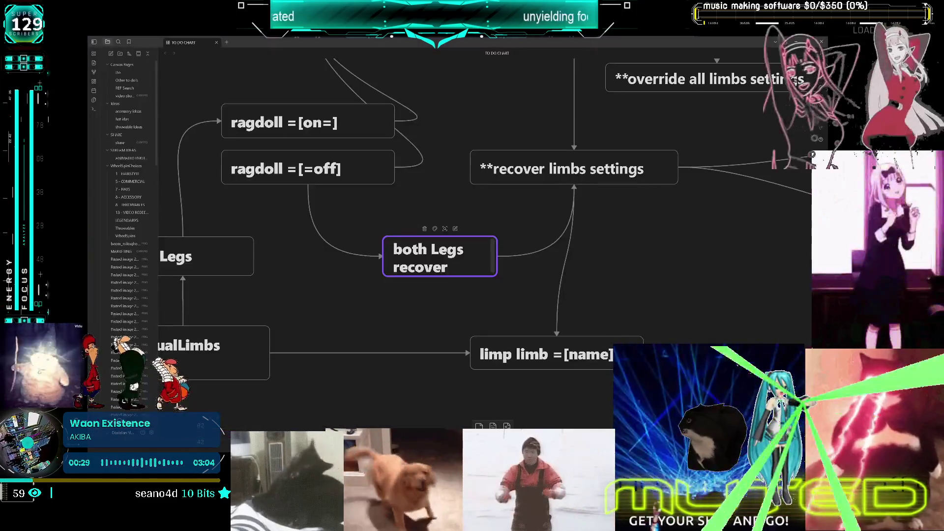
Navigate to the 'can chagne the settings per bone set' card and select its text
scroll(588, 265, "down", 5)
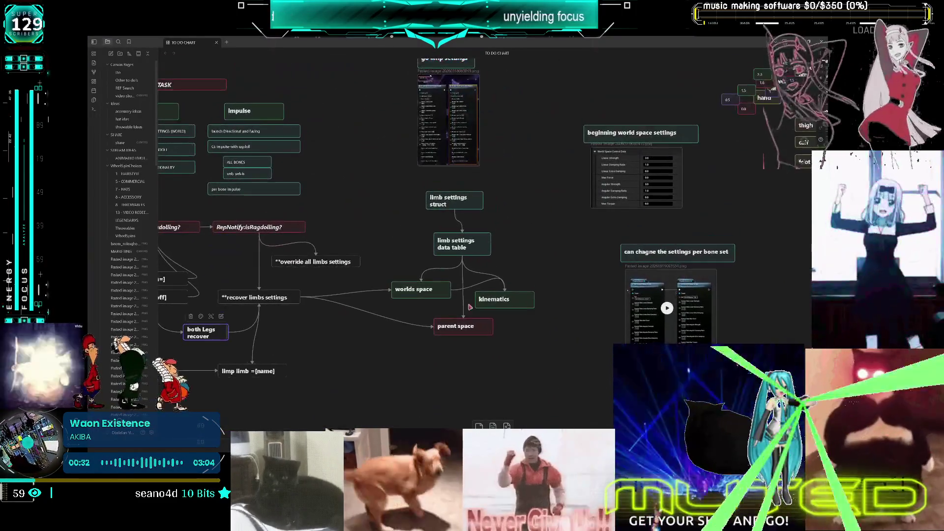
scroll(571, 231, "left", 4)
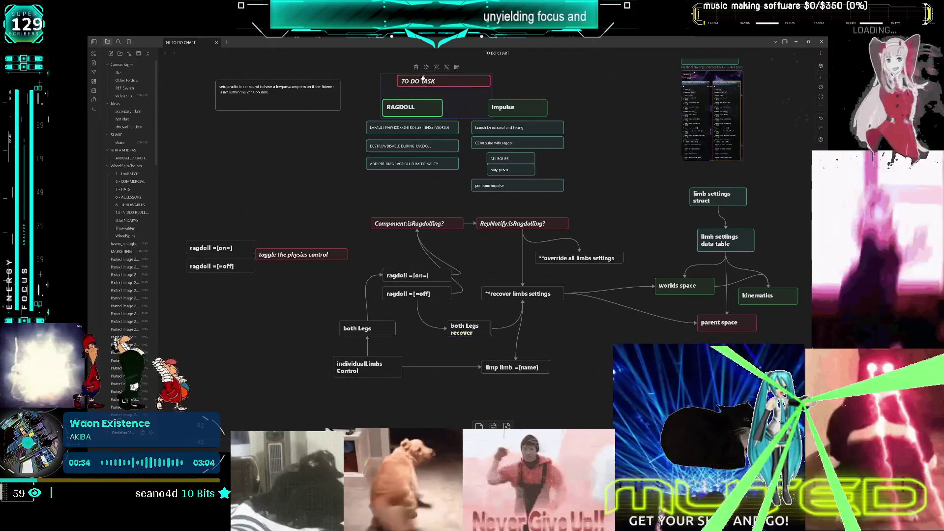
scroll(521, 124, "down", 3)
scroll(569, 253, "down", 4)
scroll(390, 306, "up", 2)
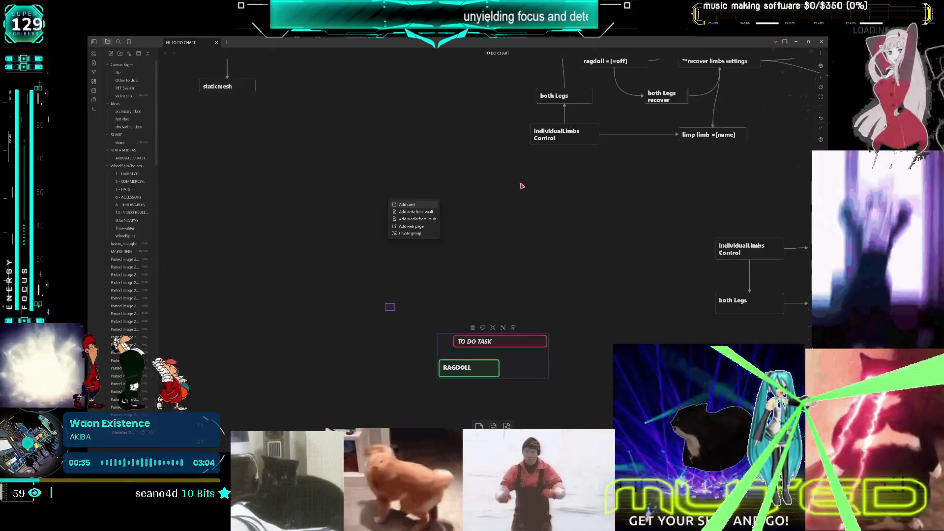
scroll(446, 205, "down", 2)
scroll(447, 206, "right", 10)
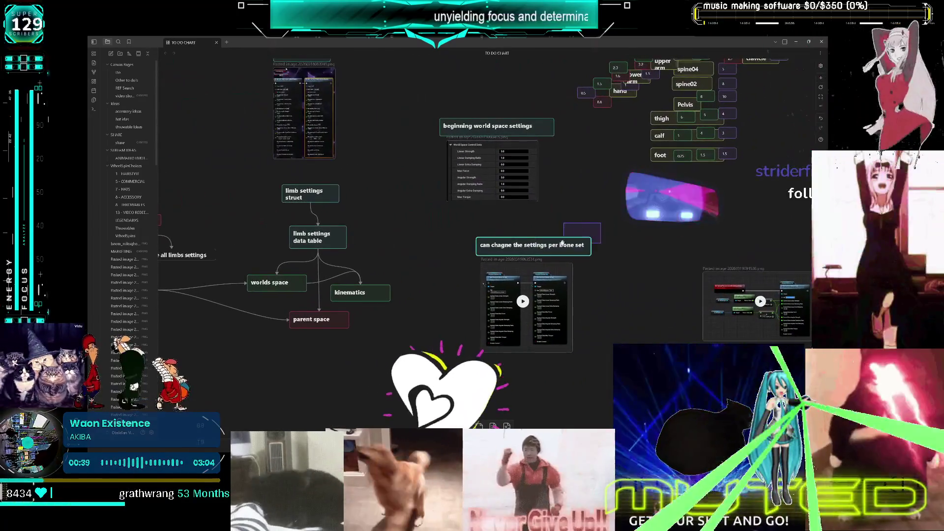
scroll(492, 250, "left", 10)
scroll(491, 250, "down", 5)
right_click(557, 253)
key("Escape")
scroll(482, 257, "down", 3)
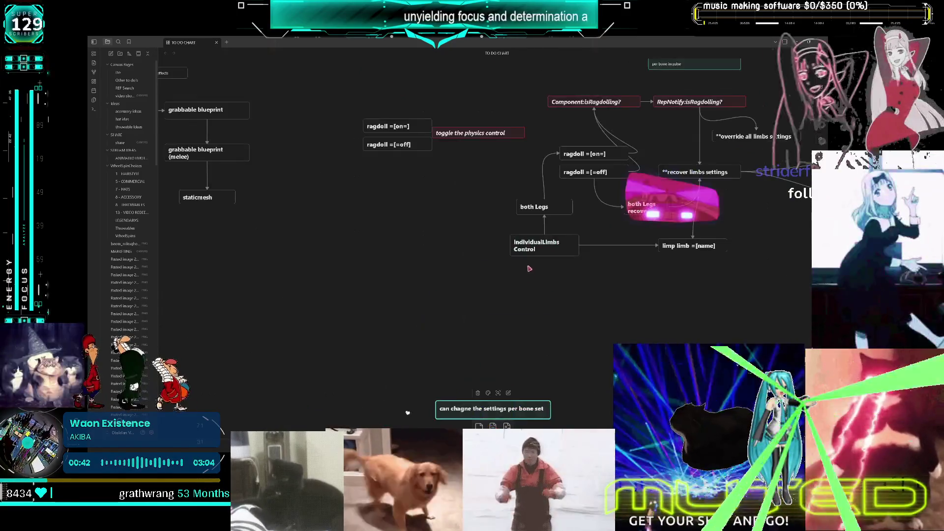
scroll(540, 131, "up", 3)
scroll(521, 265, "up", 5)
scroll(521, 236, "down", 1)
double_click(380, 196)
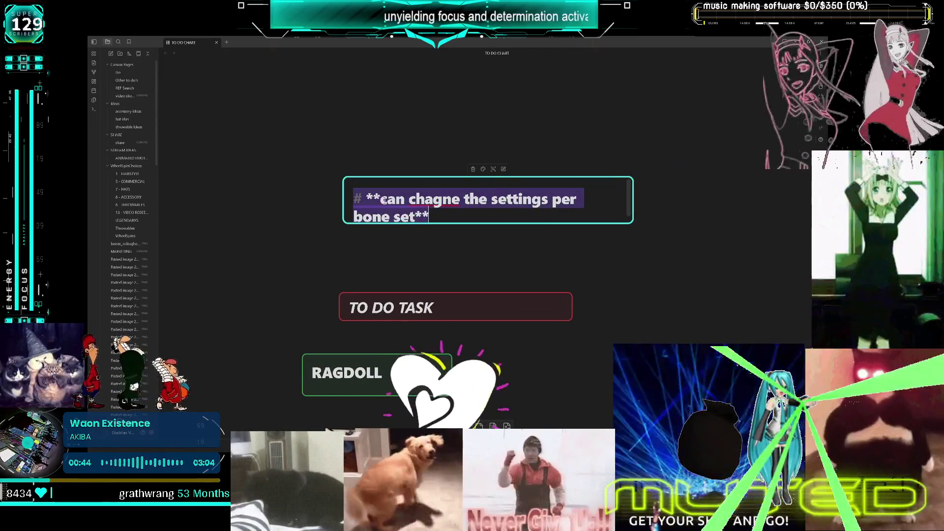
left_click_drag(380, 197, 415, 215)
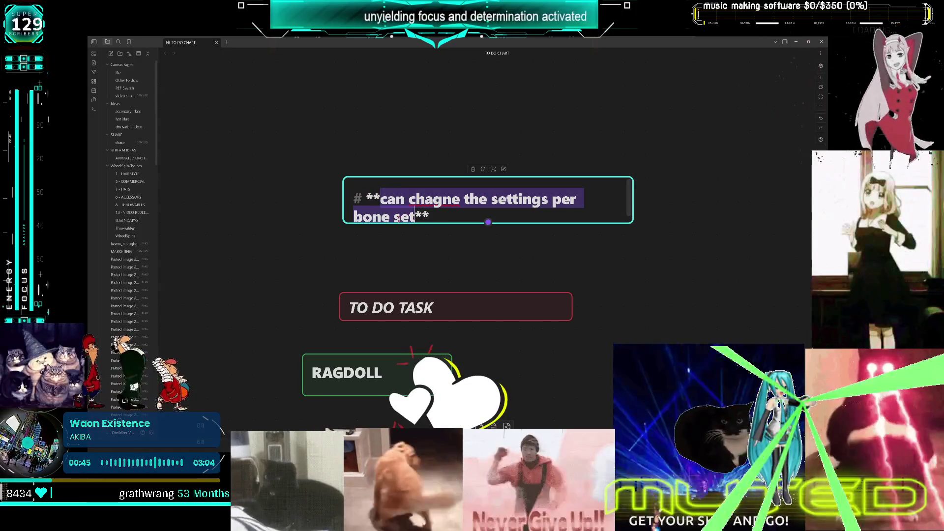
Replace the card's text with the heading 'Physics Constraint Profiles'
type("Phus")
key("BackSpace")
type("y")
key("BackSpace")
key("BackSpace")
type("ysic")
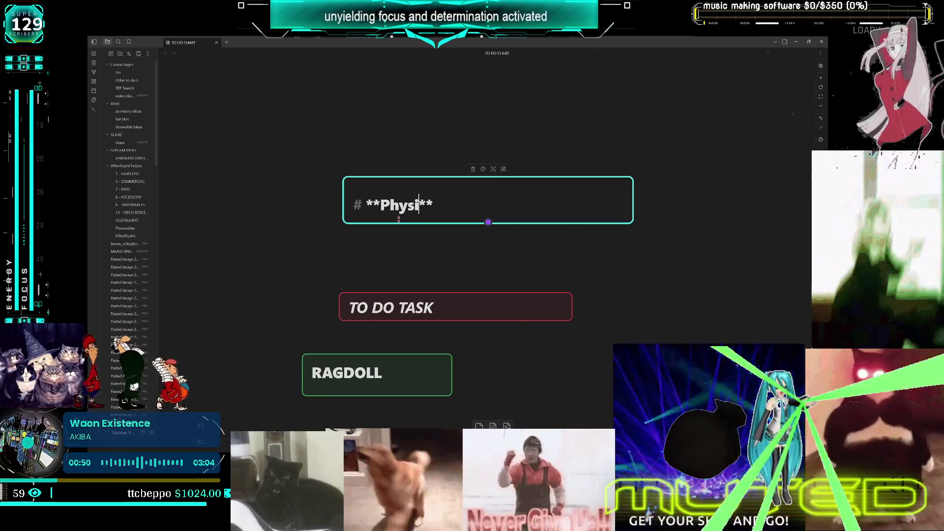
type("s Pf")
key("BackSpace")
type("rp")
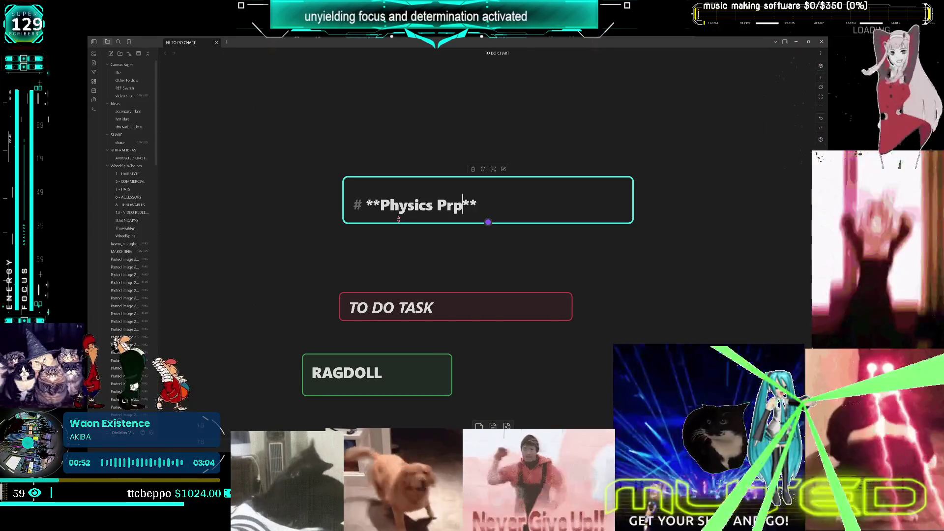
key("BackSpace")
key("BackSpace")
key("BackSpace")
type("Const")
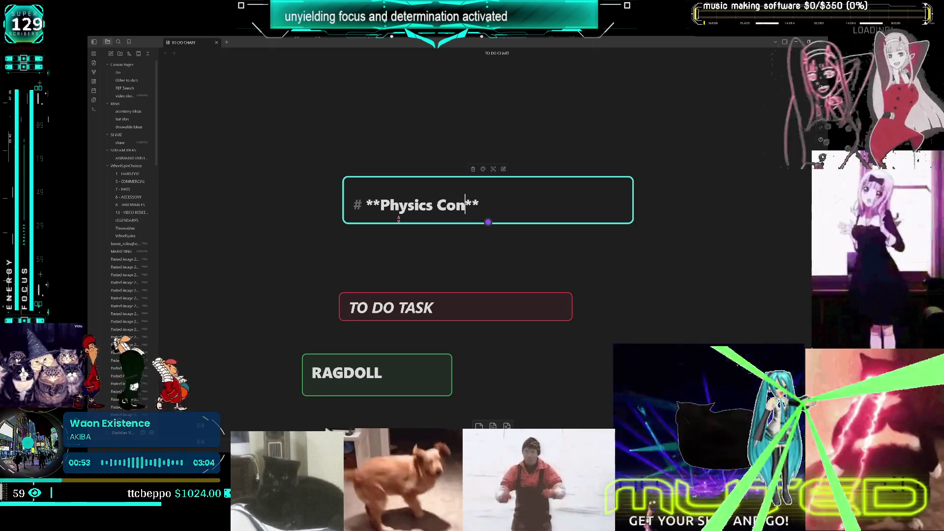
type("raint Prp")
key("BackSpace")
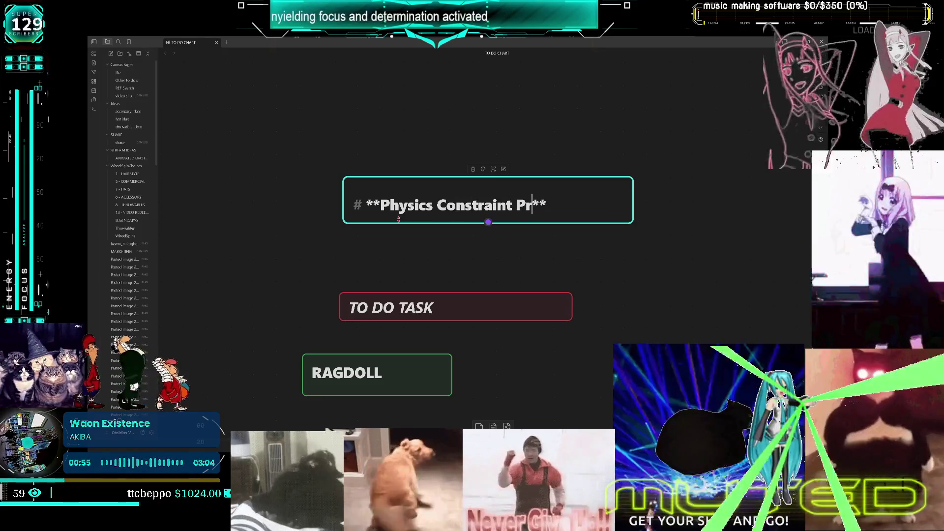
type("ofiles")
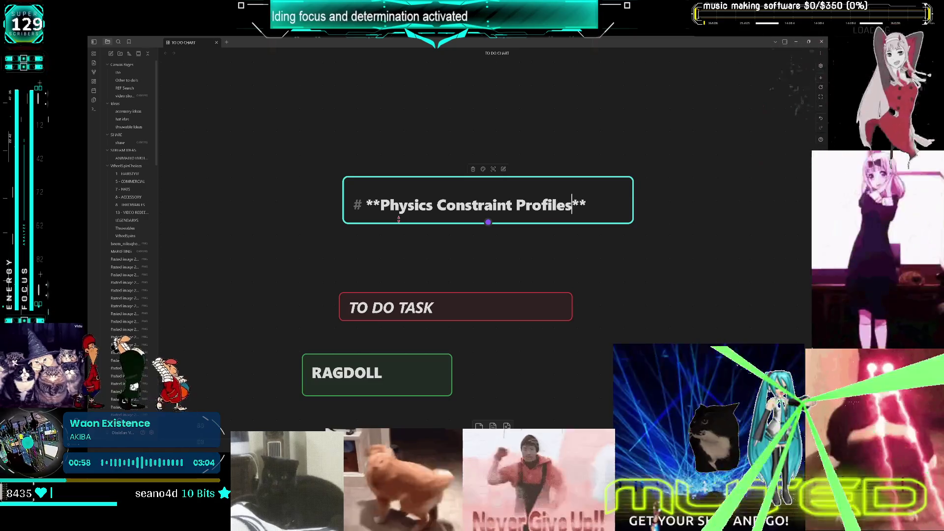
left_click(456, 320)
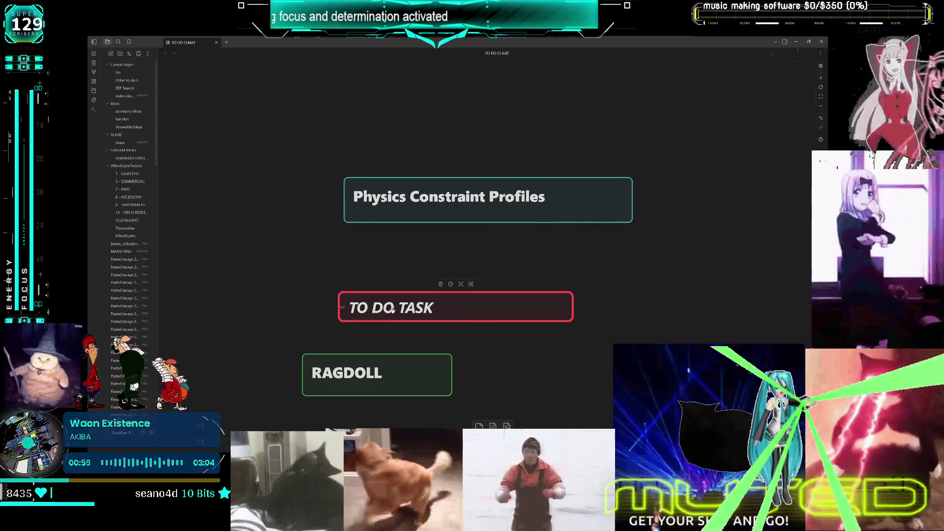
Move the TO DO TASK card right and down and the RAGDOLL card up and left
left_click_drag(456, 318, 567, 351)
left_click_drag(400, 373, 282, 275)
double_click(282, 276)
left_click(353, 316)
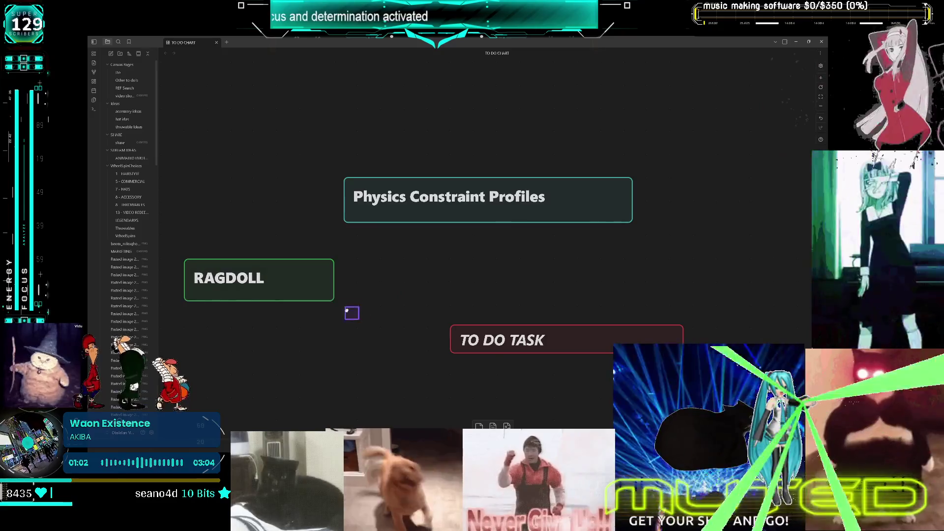
Copy the RAGDOLL card above the original and rename the copy 'Default'
scroll(314, 295, "down", 3)
mouse_move(320, 216)
left_mouse_down()
mouse_move(472, 248)
mouse_move(267, 310)
left_mouse_up()
mouse_move(436, 242)
left_mouse_down()
mouse_move(305, 217)
mouse_move(390, 217)
left_mouse_up()
double_click(305, 216)
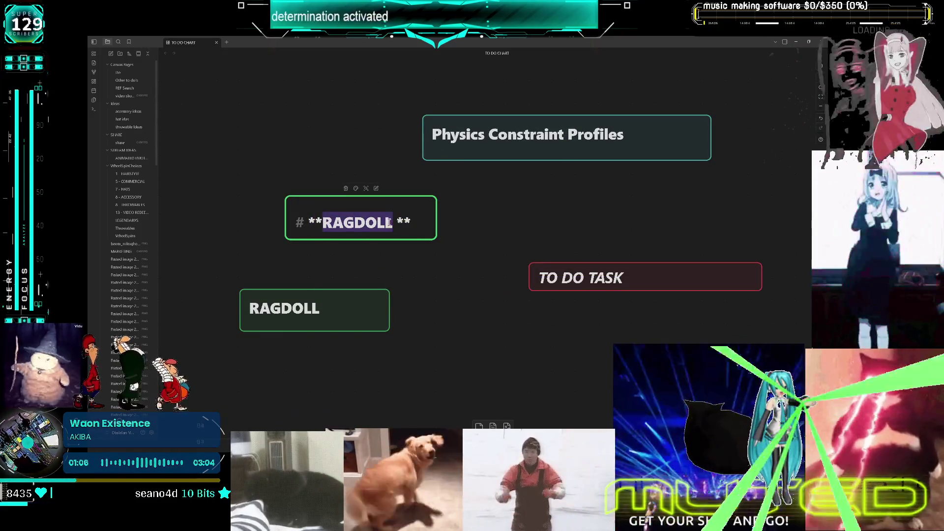
type("Defal")
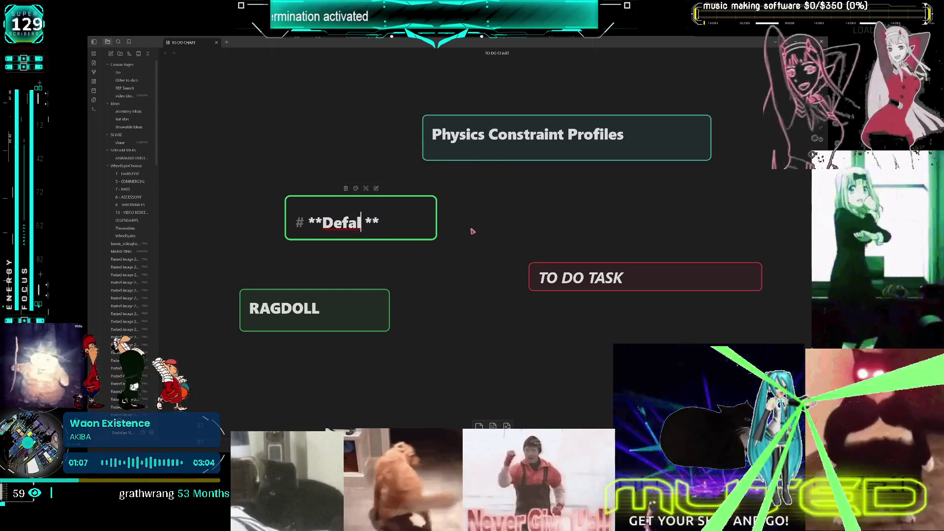
key("BackSpace")
key("BackSpace")
type("aul")
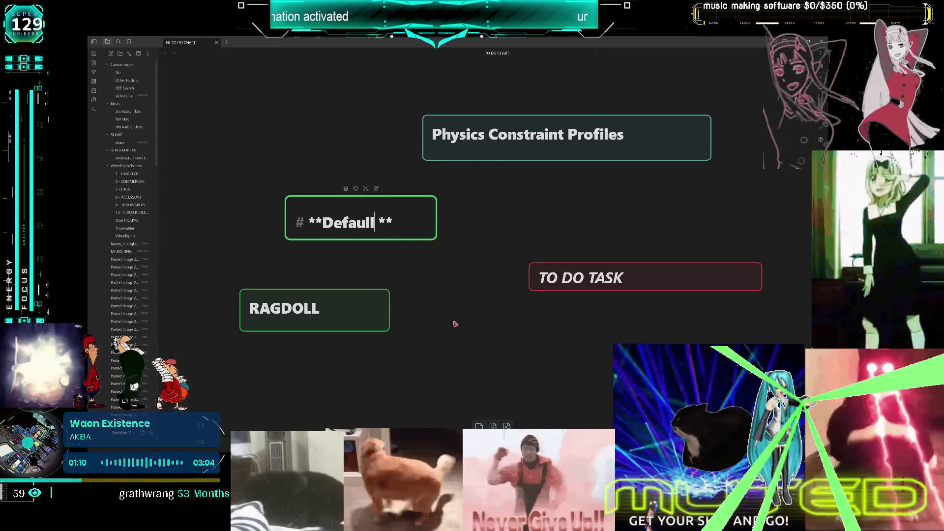
type("yyyy")
key("BackSpace")
key("BackSpace")
key("BackSpace")
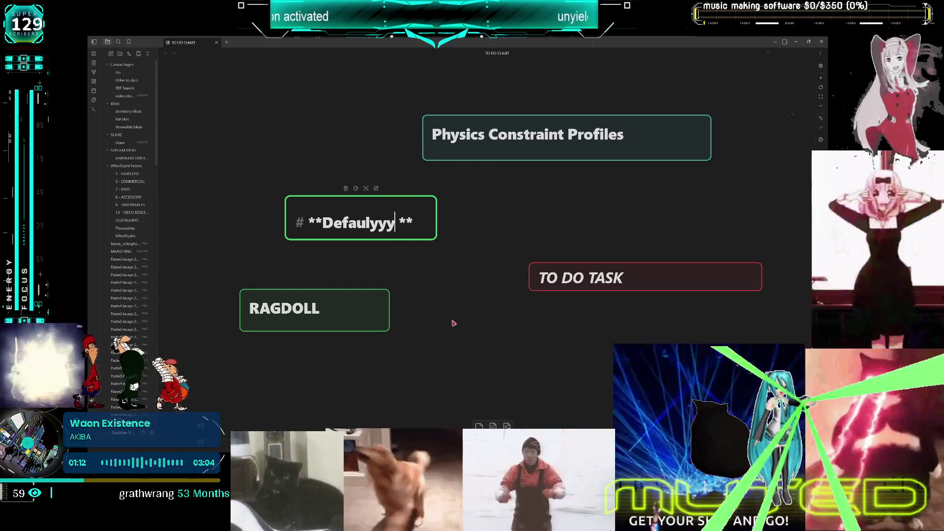
type("t")
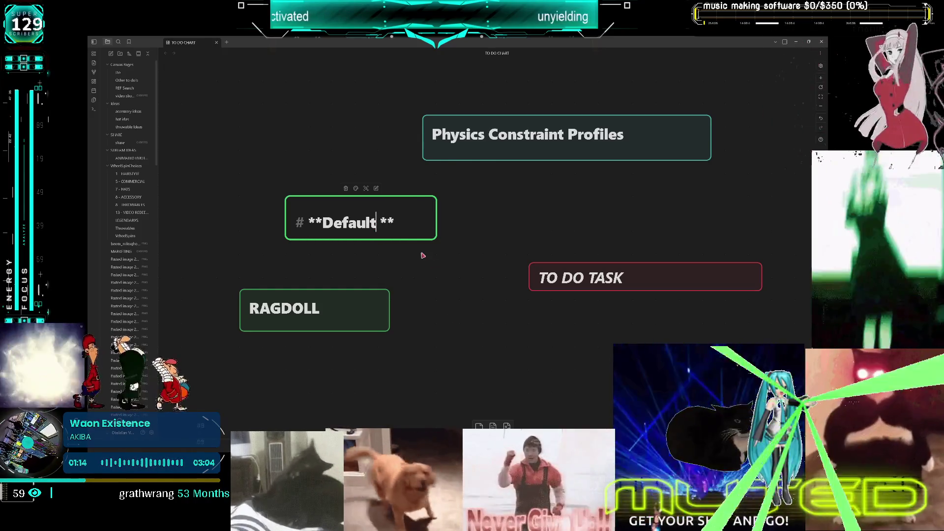
left_click(425, 264)
Move RAGDOLL below Default and add a 'Left arm only' card under Default
mouse_move(341, 300)
left_mouse_down()
mouse_move(375, 280)
mouse_move(387, 358)
left_mouse_up()
left_click(390, 213)
key("ctrl+c")
key("ctrl+v")
mouse_move(465, 251)
left_mouse_down()
mouse_move(400, 274)
mouse_move(336, 275)
mouse_move(377, 274)
left_mouse_up()
double_click(322, 273)
type("Left arm")
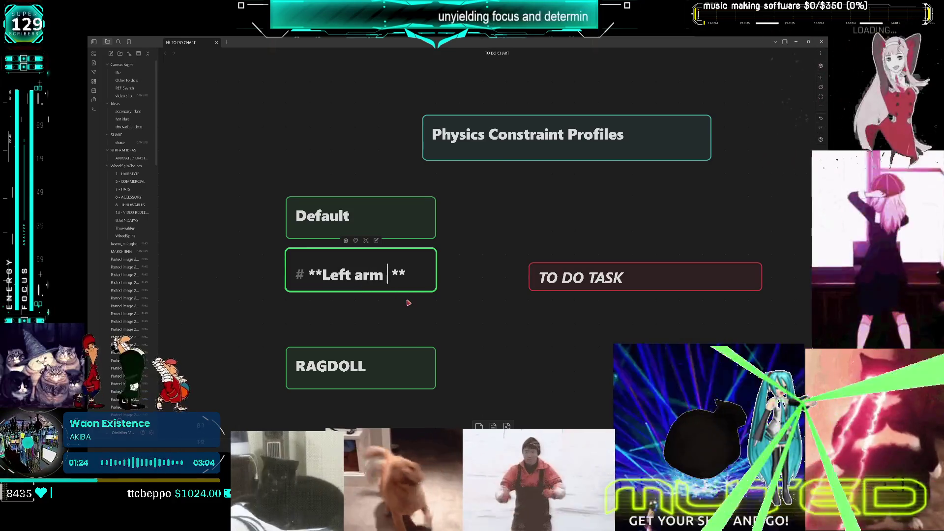
type(" only")
left_click(430, 324)
Duplicate the Left arm only card and rename the copy 'Right arm only'
scroll(430, 305, "down", 1)
left_click_drag(442, 277, 420, 255)
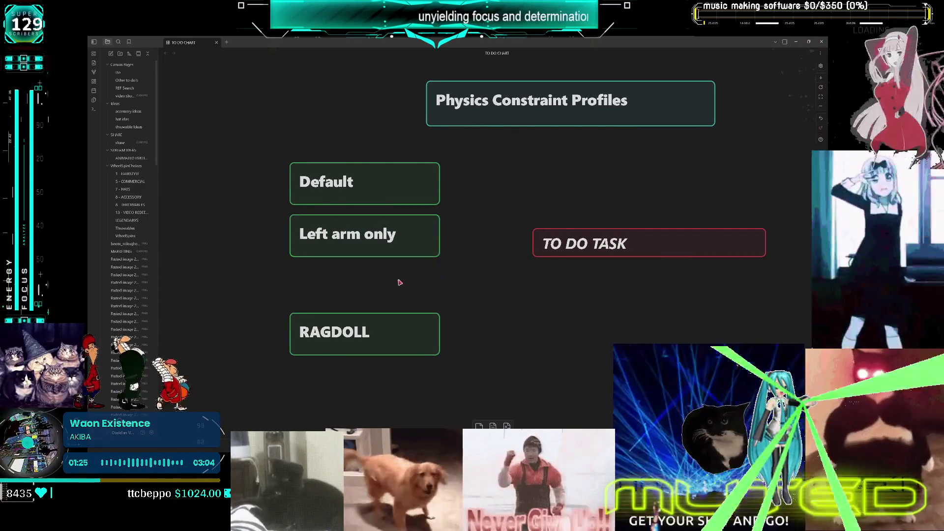
key("ctrl+c")
key("ctrl+v")
scroll(484, 246, "down", 1)
mouse_move(484, 242)
left_mouse_down()
mouse_move(364, 285)
mouse_move(352, 274)
left_mouse_up()
double_click(344, 271)
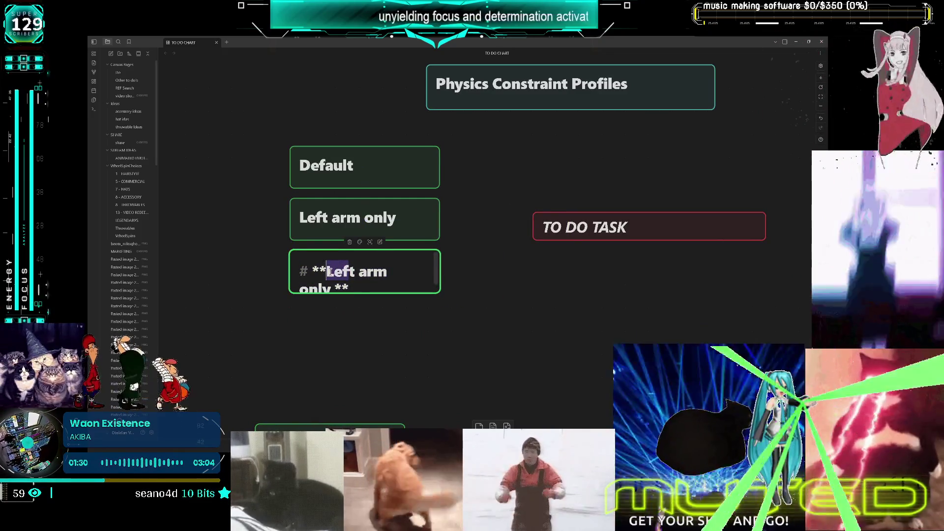
key("BackSpace")
key("BackSpace")
type("Ri")
key("Delete")
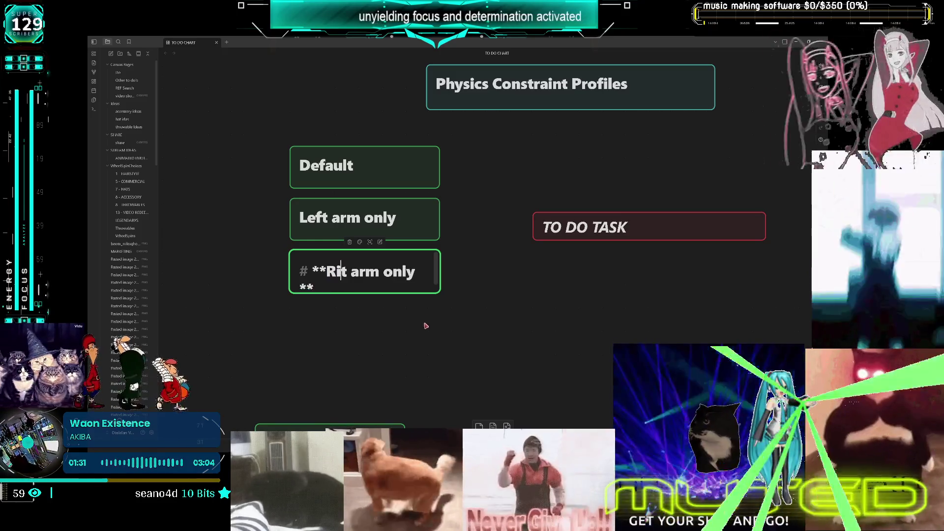
type("gh")
left_click(428, 336)
Duplicate both arm cards and place the copies below them
scroll(428, 315, "down", 1)
scroll(428, 304, "down", 1)
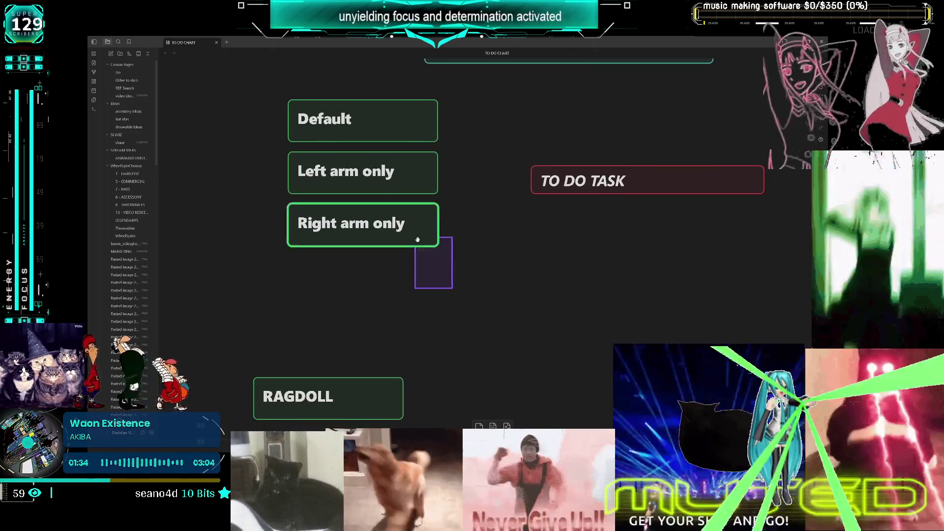
left_click_drag(463, 302, 357, 178)
right_click(366, 186)
key("ctrl+c")
key("ctrl+v")
mouse_move(485, 279)
left_mouse_down()
mouse_move(426, 253)
mouse_move(334, 280)
mouse_move(324, 314)
left_mouse_up()
scroll(427, 253, "down", 2)
scroll(334, 280, "down", 2)
Rename the copied cards 'Left leg only' and 'Right leg only'
left_click(334, 178)
double_click(335, 177)
left_click_drag(352, 177, 377, 178)
type("leg")
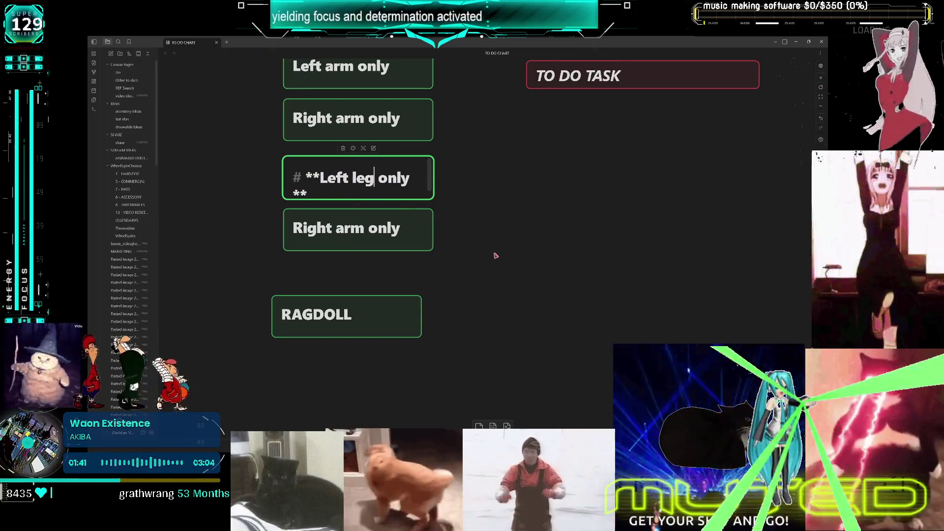
left_click(493, 257)
left_click(357, 231)
double_click(356, 231)
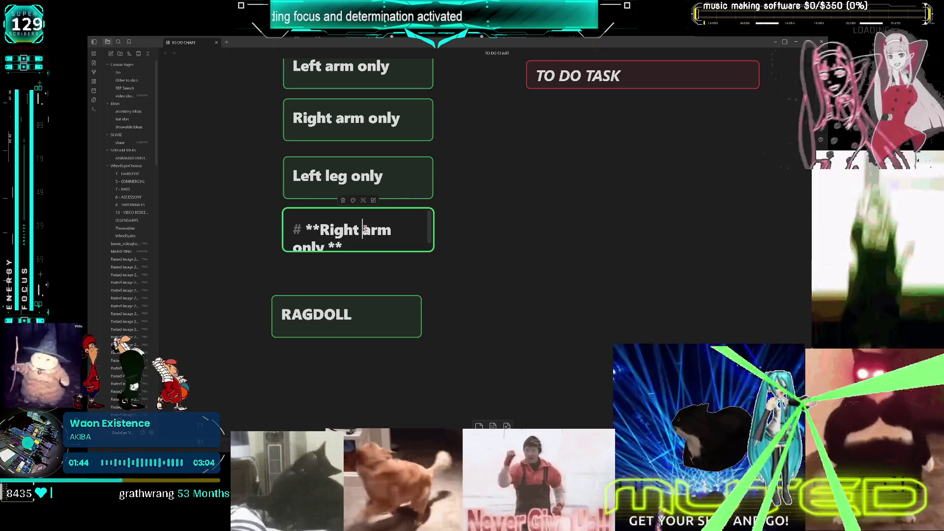
left_click_drag(363, 228, 389, 230)
type("leg")
left_click(500, 263)
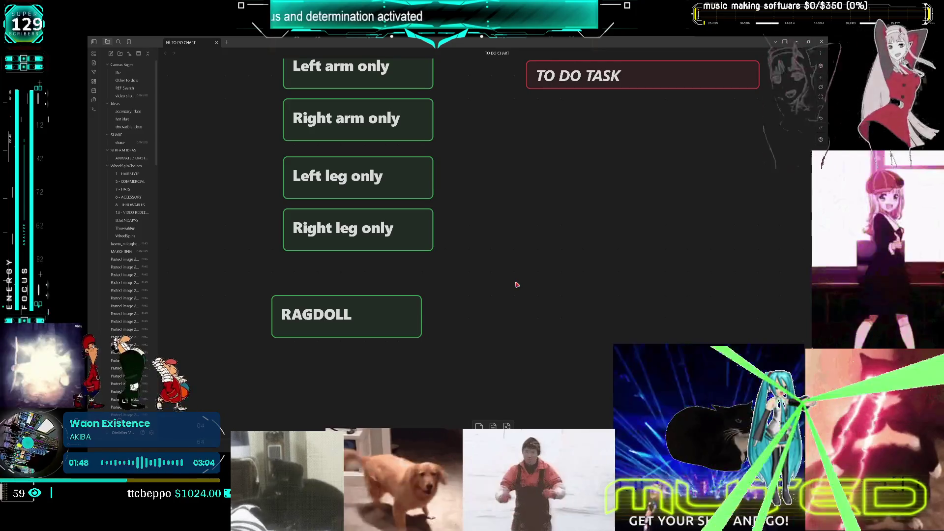
left_click_drag(533, 325, 514, 371)
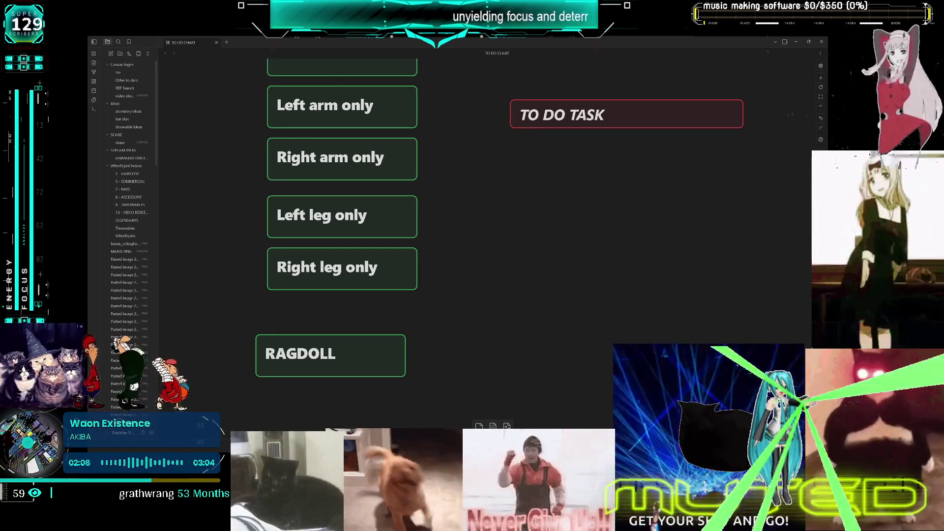
Zoom to show the whole profile column and nudge the RAGDOLL card slightly lower
scroll(508, 338, "down", 5)
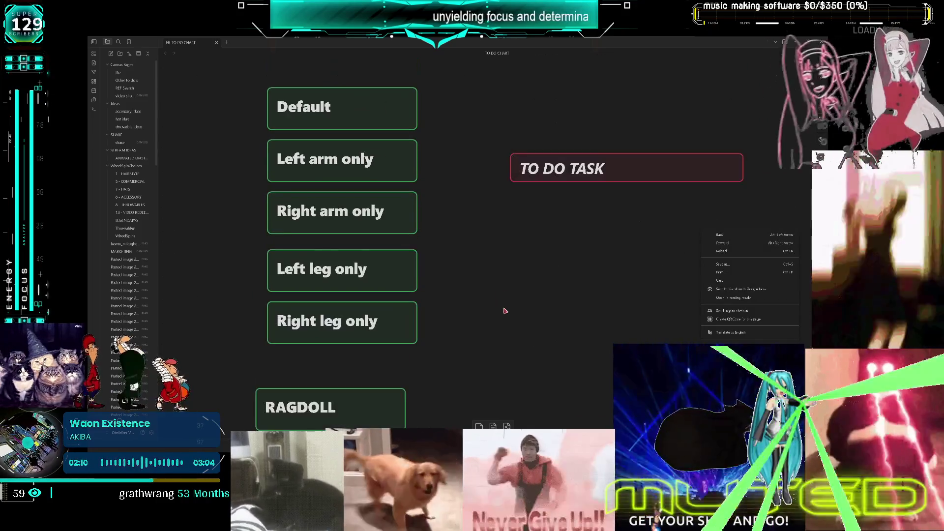
scroll(545, 306, "up", 5)
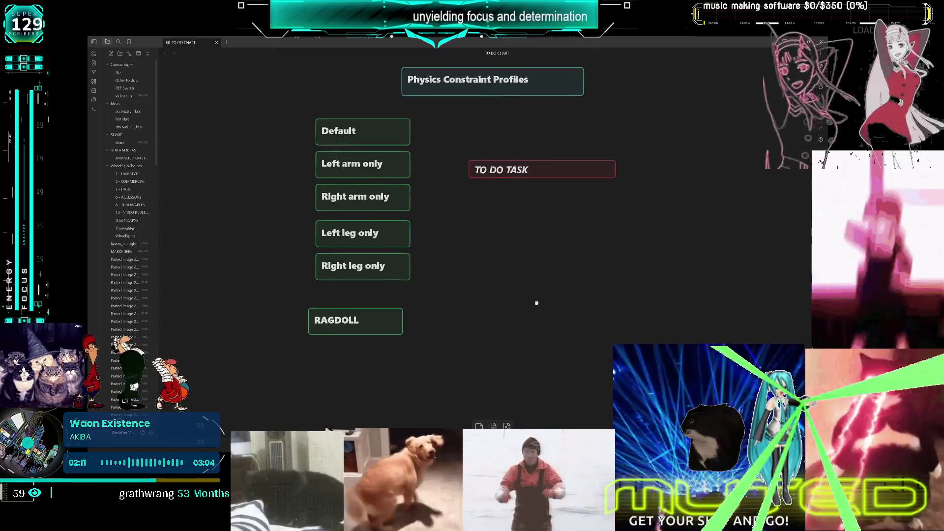
left_click(348, 361)
left_click_drag(348, 361, 348, 376)
Move TO DO TASK down-right and paste a limb card copy renamed 'Both arm only'
mouse_move(513, 187)
left_mouse_down()
mouse_move(631, 210)
mouse_move(686, 298)
left_mouse_up()
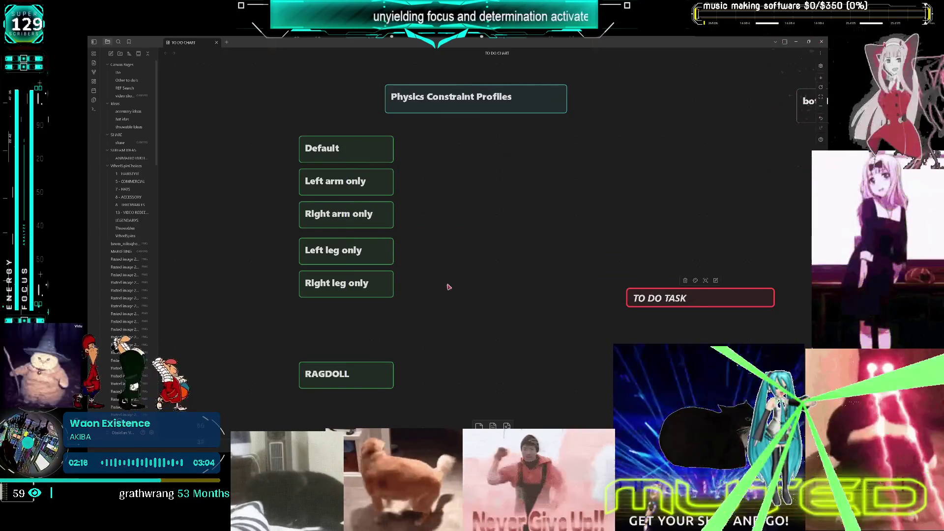
left_click(441, 215)
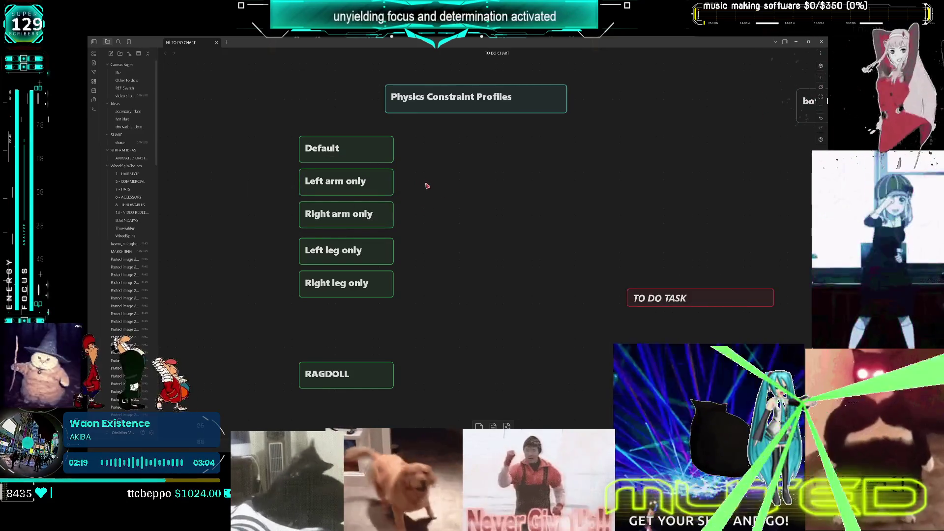
key("ctrl+v")
mouse_move(468, 247)
left_mouse_down()
mouse_move(437, 188)
mouse_move(455, 188)
left_mouse_up()
double_click(443, 188)
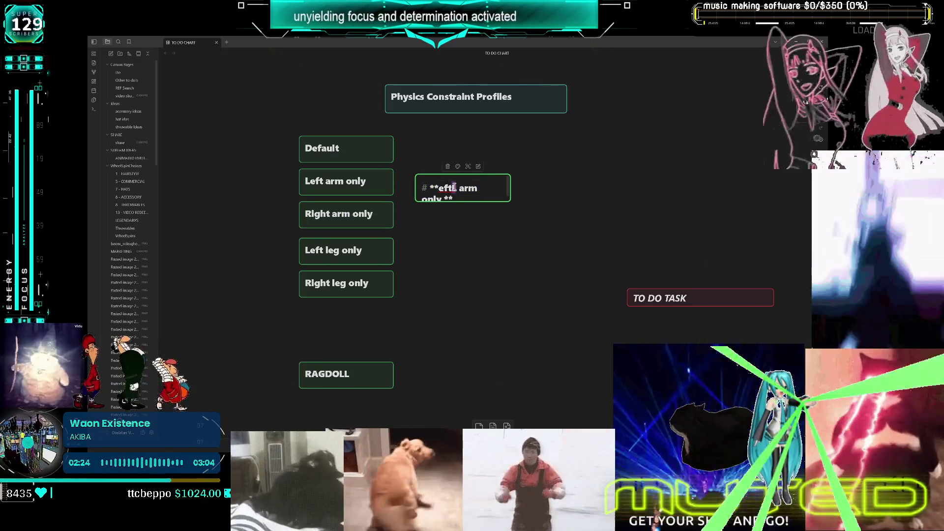
key("BackSpace")
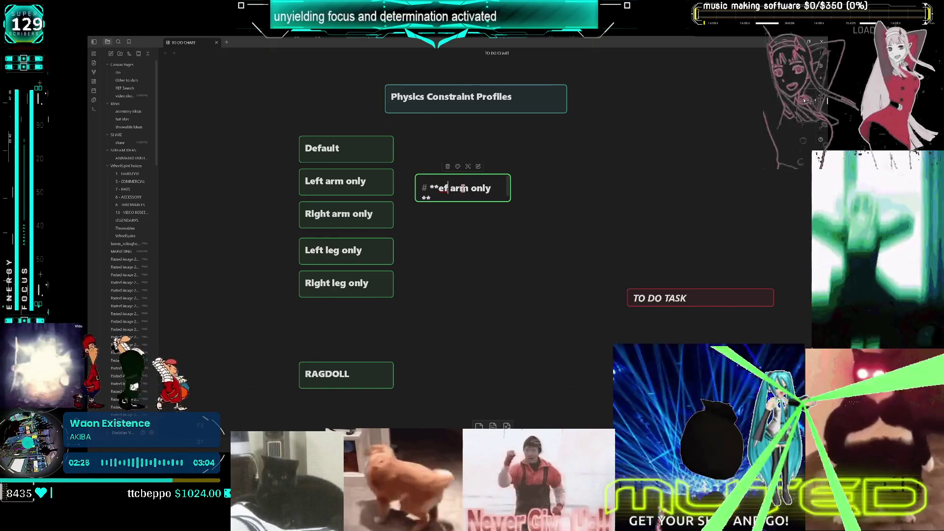
key("BackSpace")
key("BackSpace")
key("BackSpace")
type("Both")
left_click(546, 197)
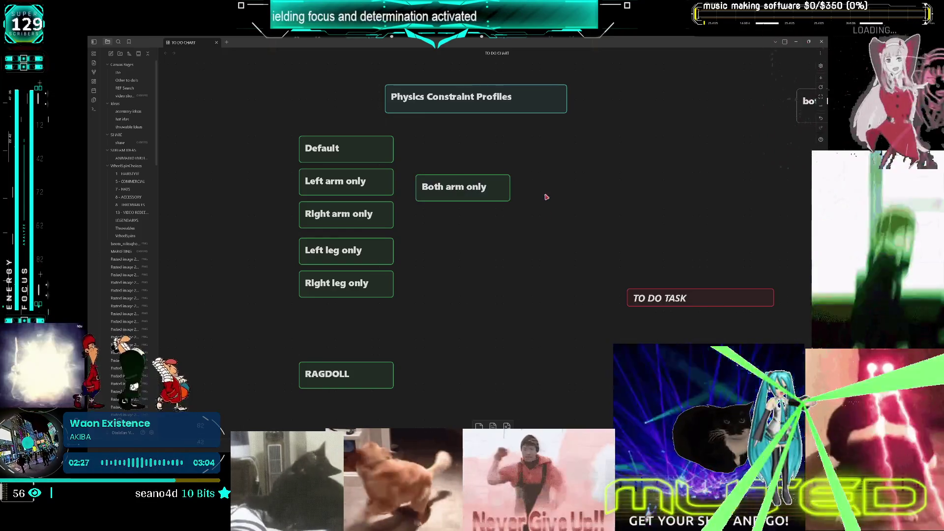
Turn the copy into 'Both arms' and create a second card named 'Both legs'
left_click(472, 181)
left_click(472, 182)
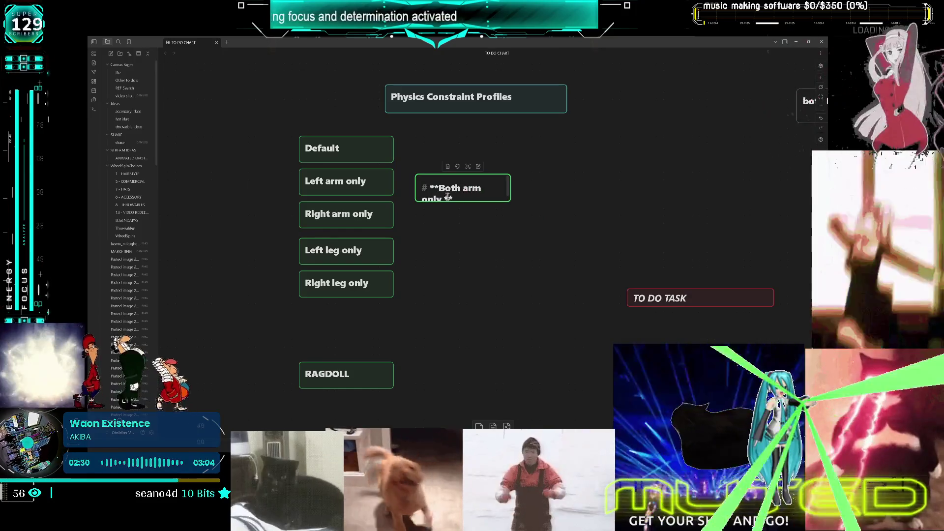
key("BackSpace")
mouse_move(422, 199)
left_mouse_down()
mouse_move(478, 239)
mouse_move(406, 193)
mouse_move(421, 165)
mouse_move(486, 249)
mouse_move(508, 250)
left_mouse_up()
double_click(490, 249)
type("leg")
left_click(530, 189)
left_click(462, 166)
double_click(459, 156)
left_click(482, 157)
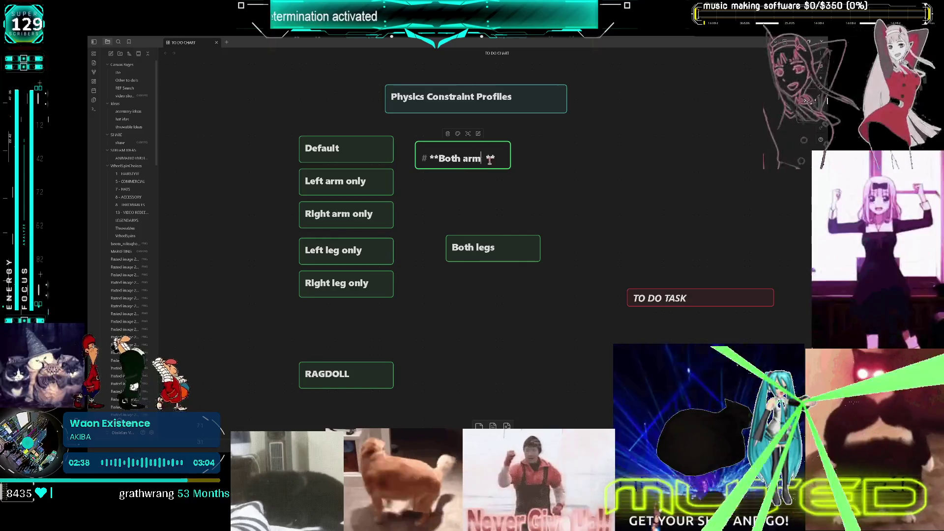
type("s")
left_click(552, 220)
Place Both arms and Both legs beside their single-limb pairs and move RAGDOLL lower
left_click_drag(505, 248, 473, 263)
left_click_drag(467, 155, 467, 207)
scroll(384, 263, "down", 3)
mouse_move(383, 263)
left_mouse_down()
mouse_move(349, 240)
mouse_move(355, 218)
left_mouse_up()
left_click_drag(401, 301, 415, 388)
mouse_move(389, 268)
left_mouse_down()
mouse_move(365, 179)
mouse_move(364, 252)
left_mouse_up()
mouse_move(525, 143)
left_mouse_down()
mouse_move(472, 184)
mouse_move(526, 303)
mouse_move(532, 362)
left_mouse_up()
left_click_drag(305, 231, 423, 305)
left_click_drag(368, 283, 368, 246)
mouse_move(504, 336)
left_mouse_down()
mouse_move(431, 287)
mouse_move(435, 357)
left_mouse_up()
scroll(431, 286, "down", 5)
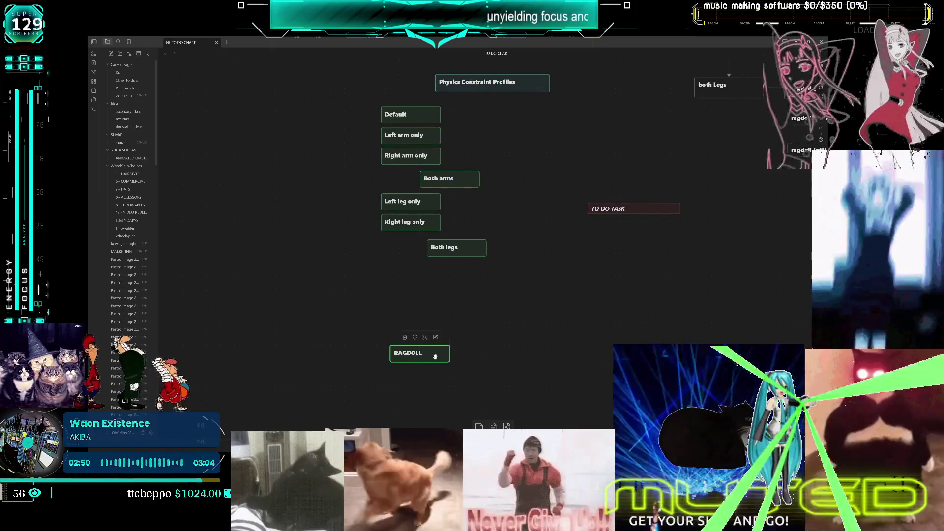
left_click_drag(493, 197, 428, 240)
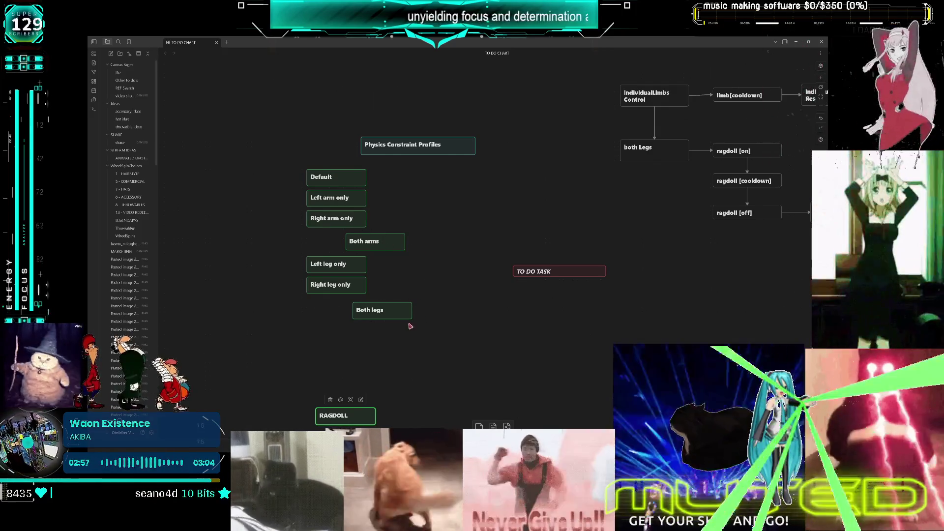
Delete the Both arms and Both legs cards and drop 'only' from the four single-limb card names
left_click_drag(413, 346, 343, 228)
key("Delete")
double_click(346, 200)
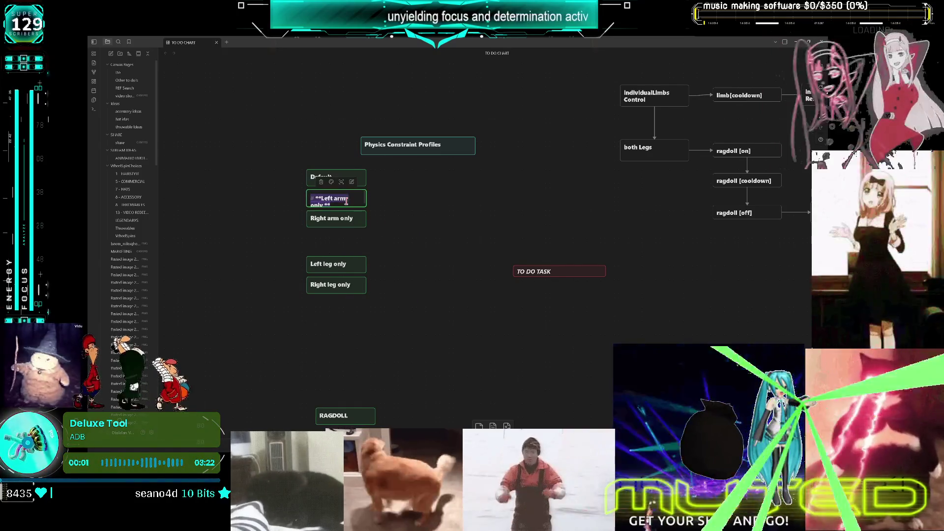
left_click(327, 205)
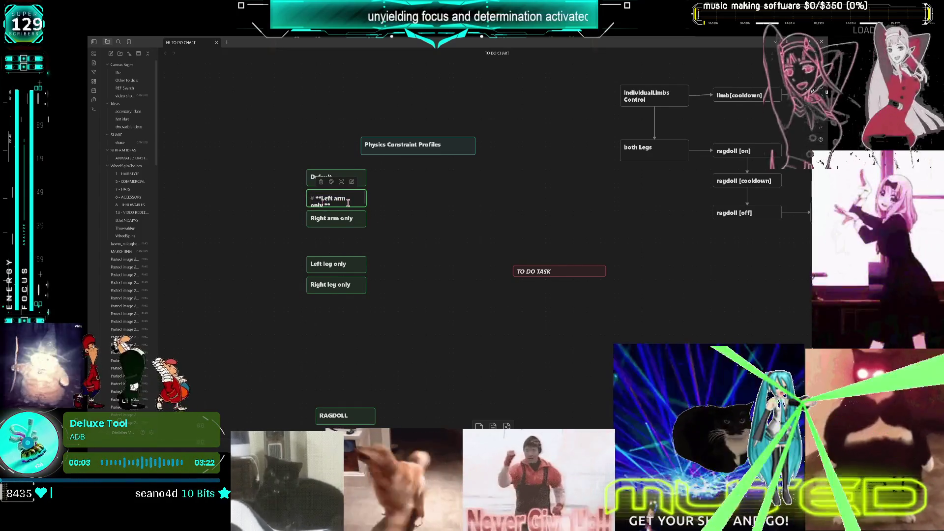
double_click(342, 221)
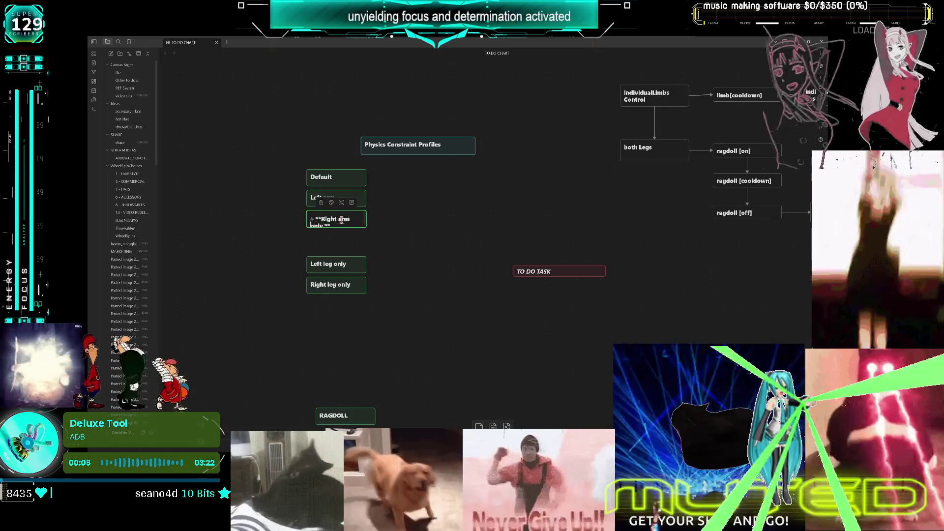
key("BackSpace")
key("BackSpace")
key("BackSpace")
left_click(432, 228)
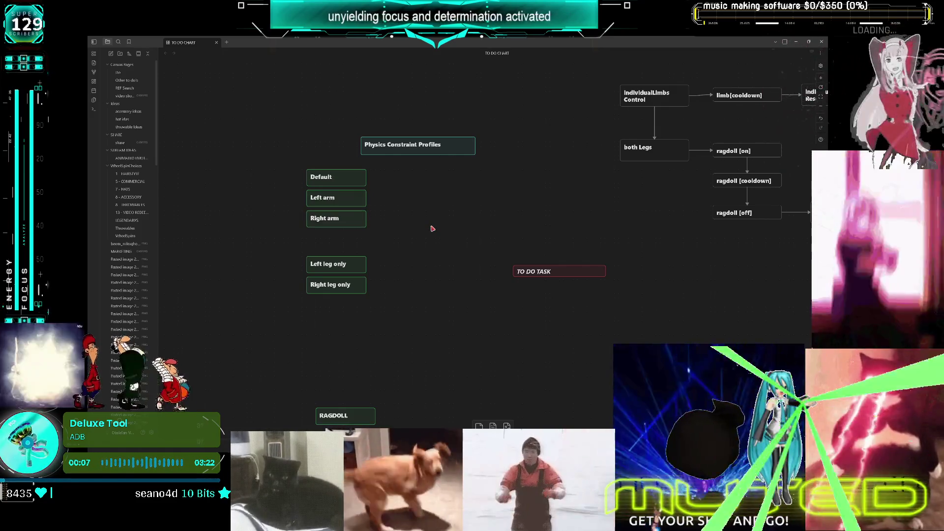
double_click(344, 264)
key("BackSpace")
key("BackSpace")
key("BackSpace")
left_click(377, 263)
double_click(344, 285)
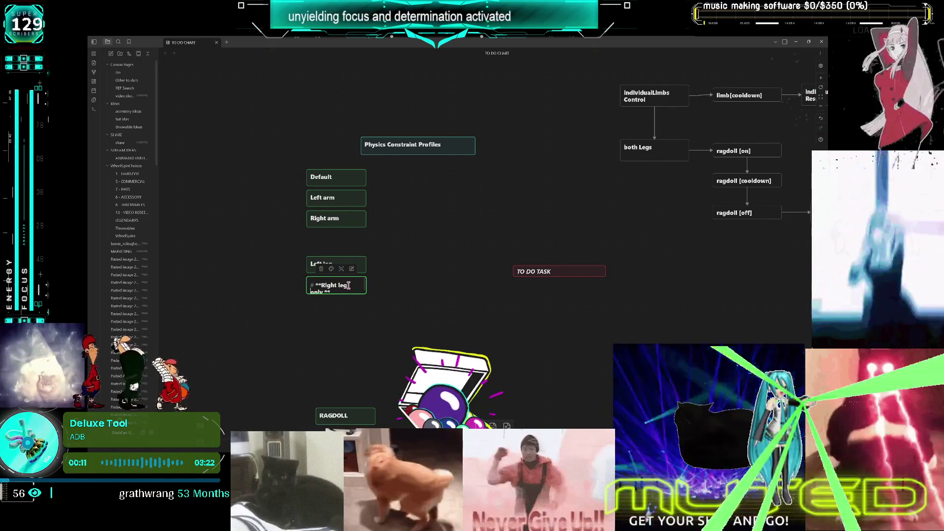
left_click(415, 284)
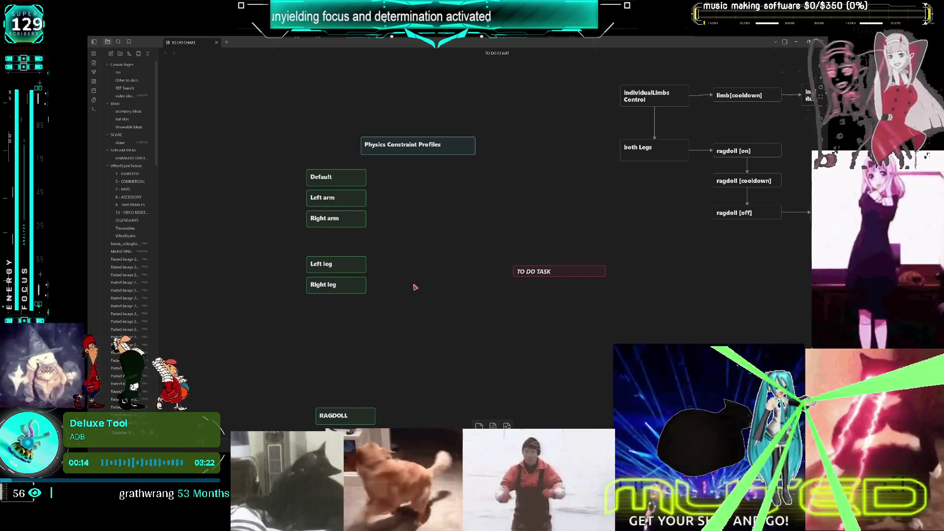
Select the Left arm and Right arm cards and paste a copy of them
right_click(391, 231)
left_click_drag(401, 222, 382, 211)
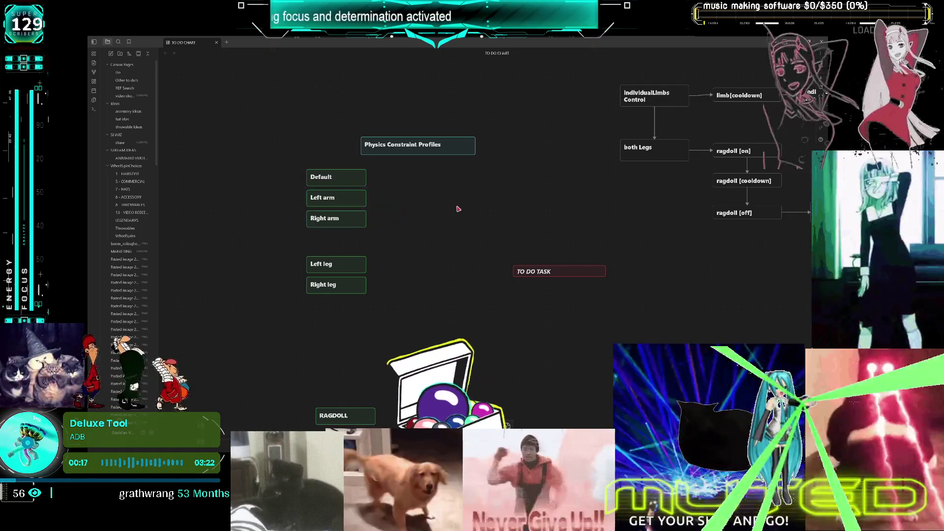
key("ctrl+v")
Stack two more arm pairs, adding Left leg and Right leg beside them; move TO DO TASK aside
mouse_move(477, 247)
left_mouse_down()
mouse_move(319, 241)
mouse_move(390, 242)
mouse_move(383, 235)
mouse_move(320, 270)
left_mouse_up()
scroll(382, 235, "down", 2)
left_click_drag(344, 240, 344, 296)
left_click_drag(478, 222, 361, 204)
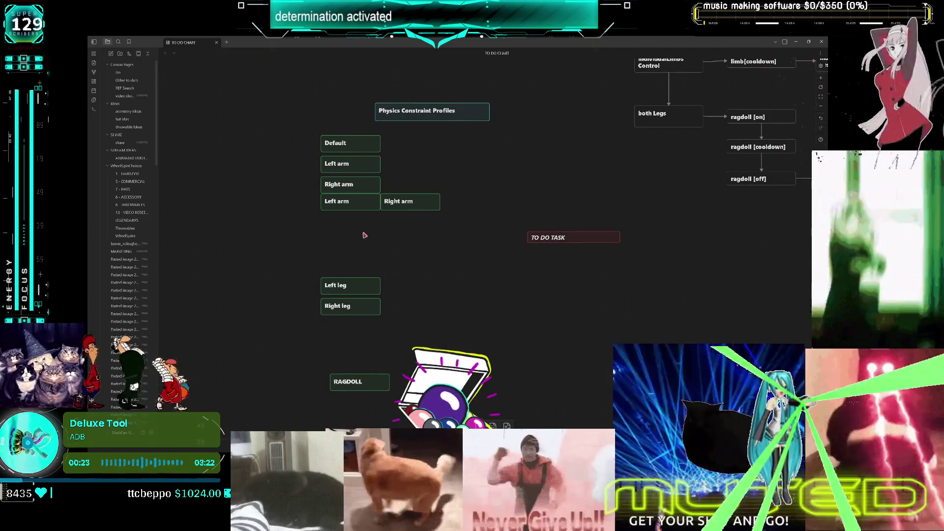
key("ctrl+v")
mouse_move(450, 247)
left_mouse_down()
mouse_move(346, 232)
mouse_move(346, 222)
left_mouse_up()
mouse_move(346, 286)
left_mouse_down()
mouse_move(481, 226)
mouse_move(470, 223)
left_mouse_up()
left_click_drag(549, 238, 673, 237)
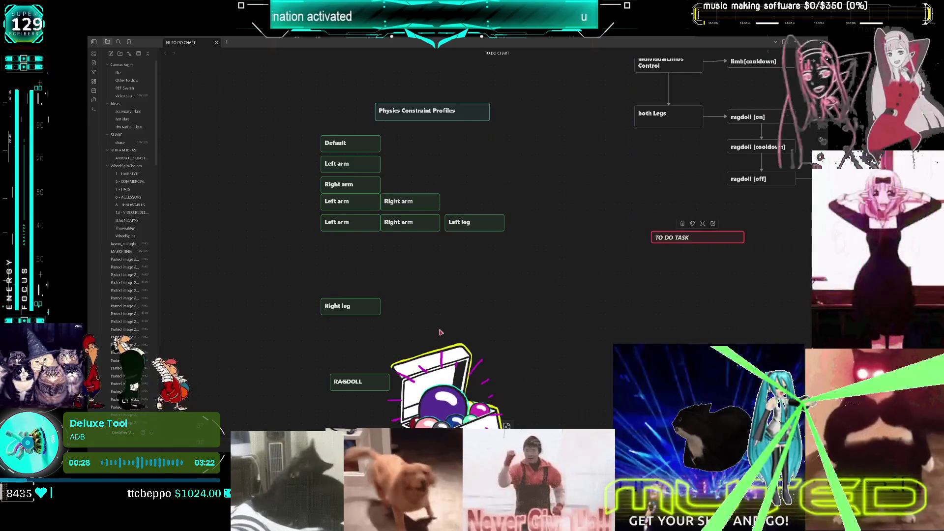
key("ctrl+v")
left_click_drag(461, 247, 351, 242)
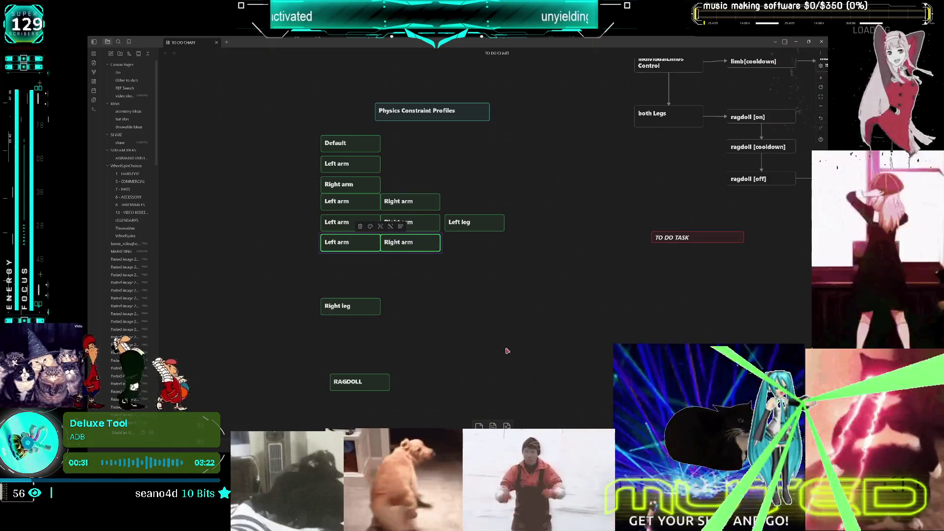
mouse_move(357, 309)
left_mouse_down()
mouse_move(451, 282)
mouse_move(480, 244)
left_mouse_up()
left_click(489, 283)
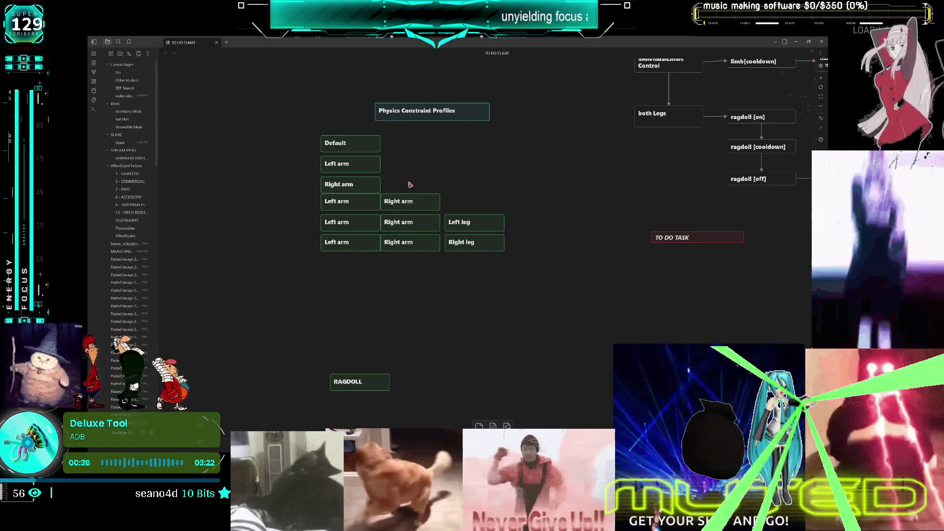
Paste new Left arm and Right arm cards below the arm rows and line them up
left_click(364, 164)
key("ctrl+c")
key("ctrl+v")
left_click_drag(502, 254, 363, 268)
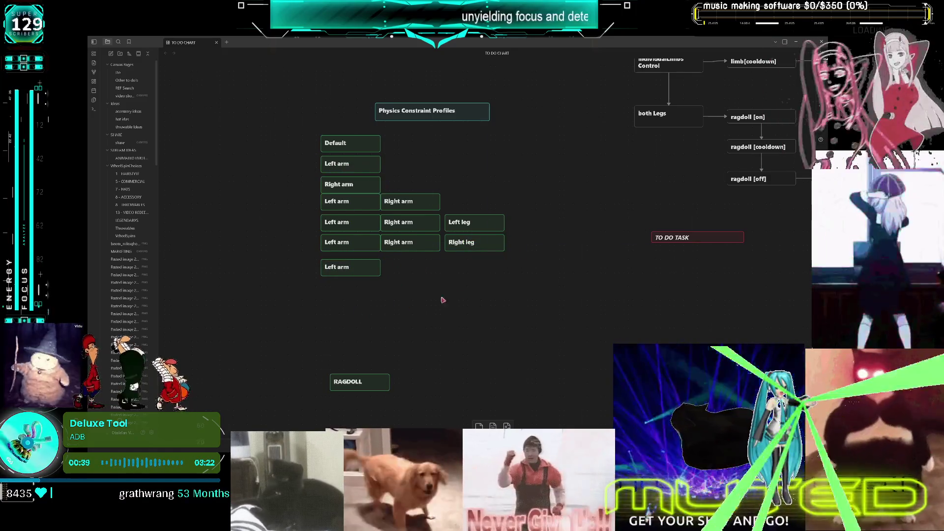
key("ctrl+v")
mouse_move(495, 249)
left_mouse_down()
mouse_move(362, 299)
mouse_move(354, 264)
left_mouse_up()
left_click(354, 268, "shift")
left_click(412, 285)
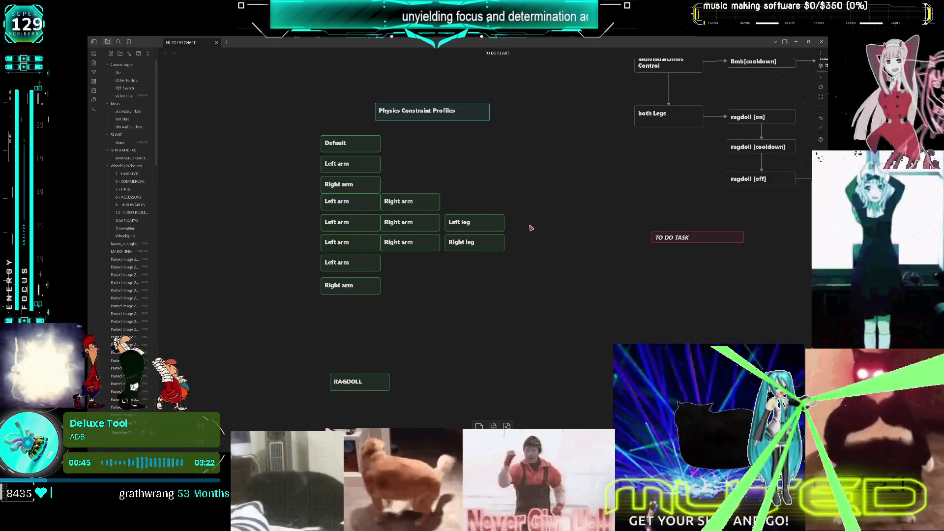
Pair the lower Left arm cards with Left leg and Right leg, deleting an extra Right arm card
left_click(475, 221)
key("ctrl+d")
left_click_drag(491, 248, 416, 264)
left_click(492, 251)
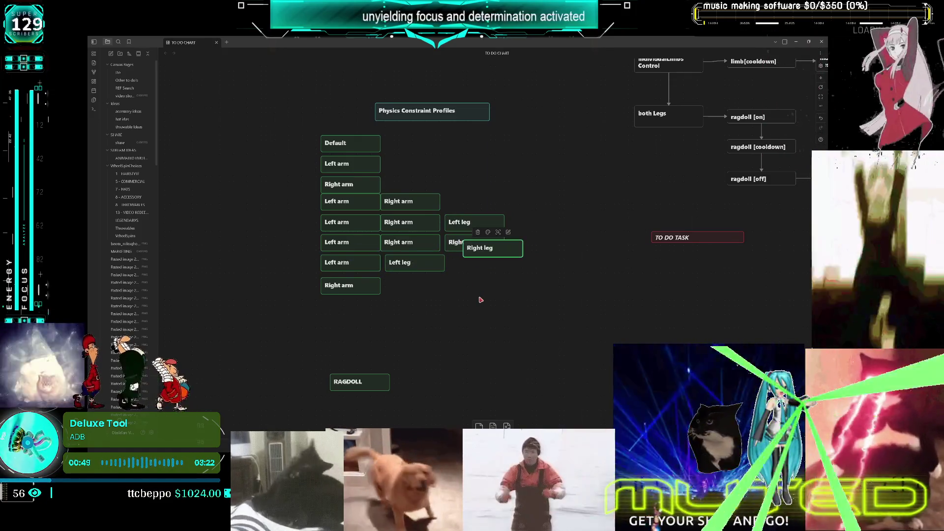
mouse_move(494, 248)
left_mouse_down()
mouse_move(456, 294)
mouse_move(452, 286)
left_mouse_up()
left_click_drag(355, 288, 355, 310)
left_click_drag(441, 283, 404, 283)
right_click(340, 267)
left_click(266, 288)
mouse_move(337, 262)
left_mouse_down()
mouse_move(478, 247)
mouse_move(337, 284)
left_mouse_up()
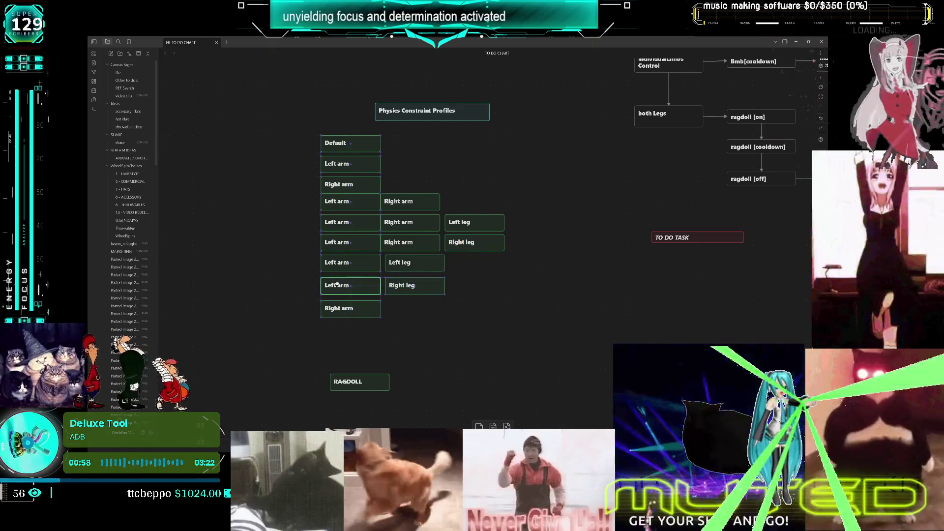
left_click(373, 314)
key("Delete")
Duplicate the Left arm–leg rows and replace their Left arm cards with Right arm cards
left_click_drag(436, 316, 320, 253)
key("ctrl+c")
key("ctrl+v")
mouse_move(457, 255)
left_mouse_down()
mouse_move(385, 325)
mouse_move(347, 326)
left_mouse_up()
left_click(311, 194)
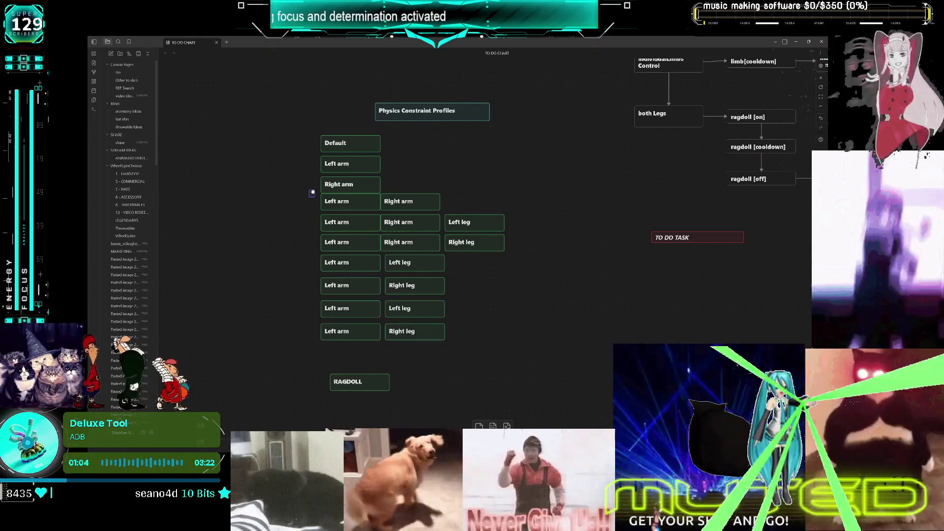
scroll(393, 221, "down", 2)
left_click_drag(327, 295, 364, 254)
key("Delete")
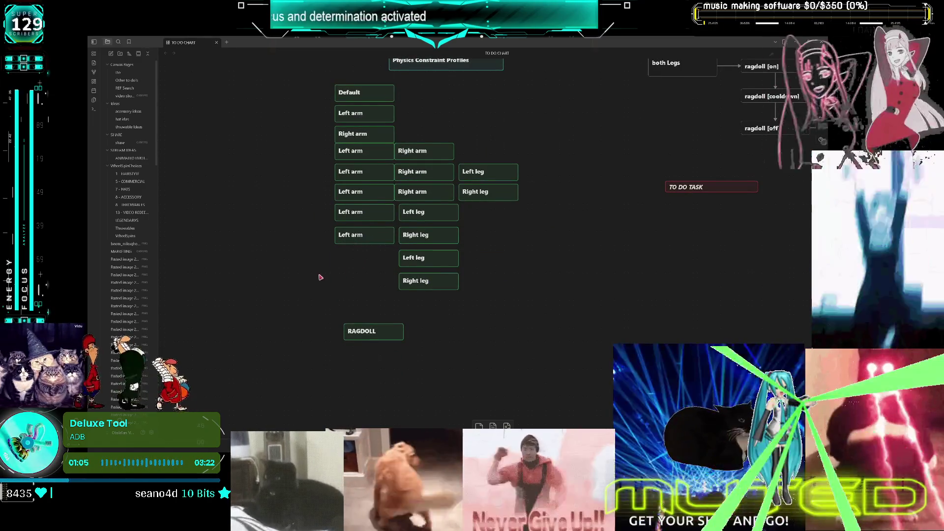
key("ctrl+v")
left_click_drag(476, 246, 349, 253)
left_click(261, 295)
key("ctrl+v")
left_click_drag(492, 251, 363, 282)
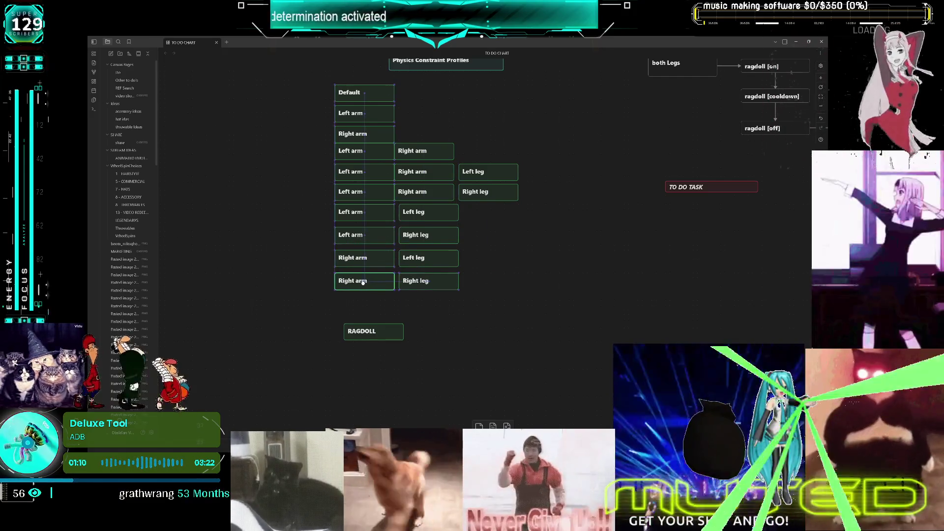
Move the RAGDOLL card to the left of the Default card
scroll(482, 268, "up", 1)
mouse_move(377, 343)
left_mouse_down()
mouse_move(321, 107)
mouse_move(289, 105)
left_mouse_up()
scroll(367, 203, "up", 2)
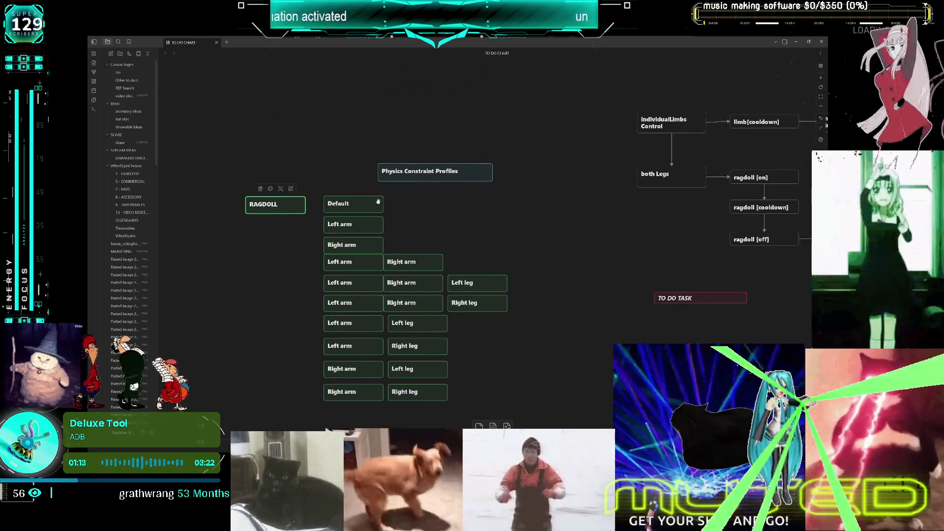
Raise the title card, set RAGDOLL just above Default, and shift all limb cards slightly down
left_click_drag(431, 173, 436, 142)
mouse_move(278, 207)
left_mouse_down()
mouse_move(354, 184)
mouse_move(352, 168)
left_mouse_up()
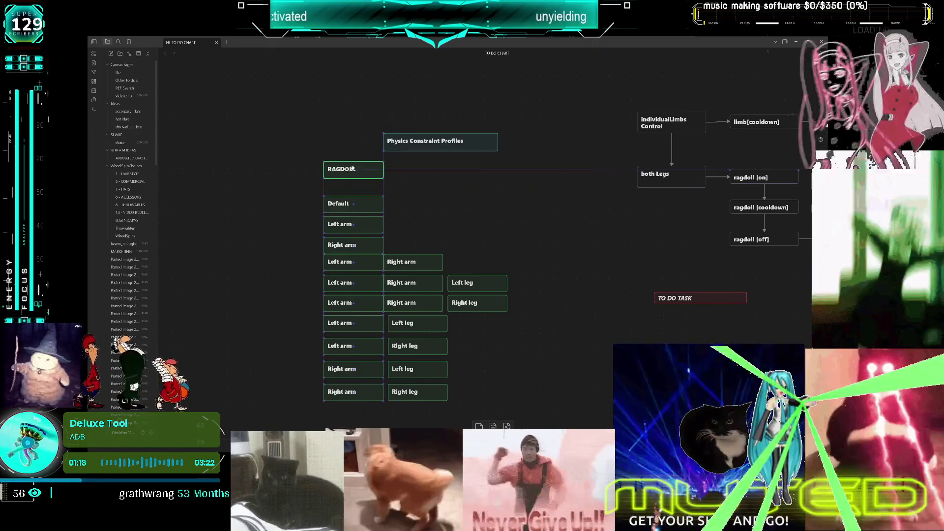
scroll(407, 169, "down", 2)
mouse_move(523, 358)
left_mouse_down()
mouse_move(381, 229)
mouse_move(329, 163)
left_mouse_up()
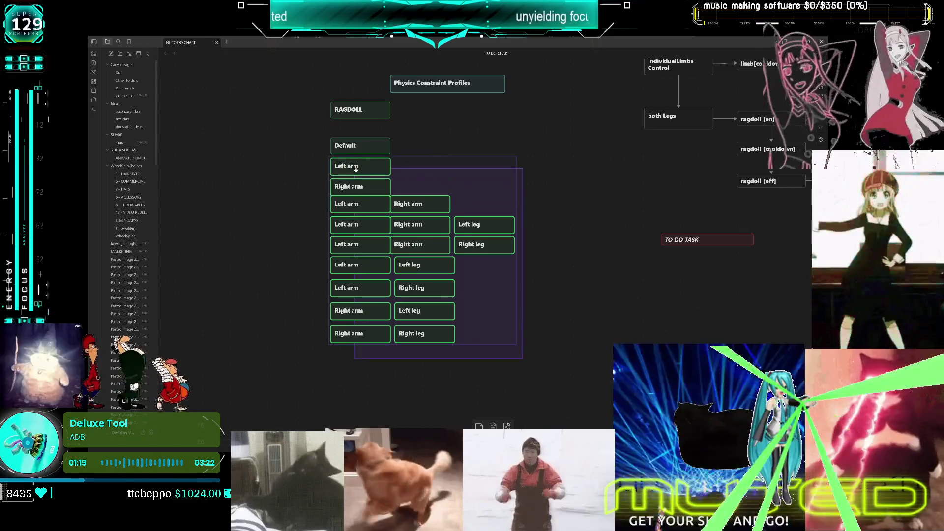
left_click_drag(421, 162, 421, 170)
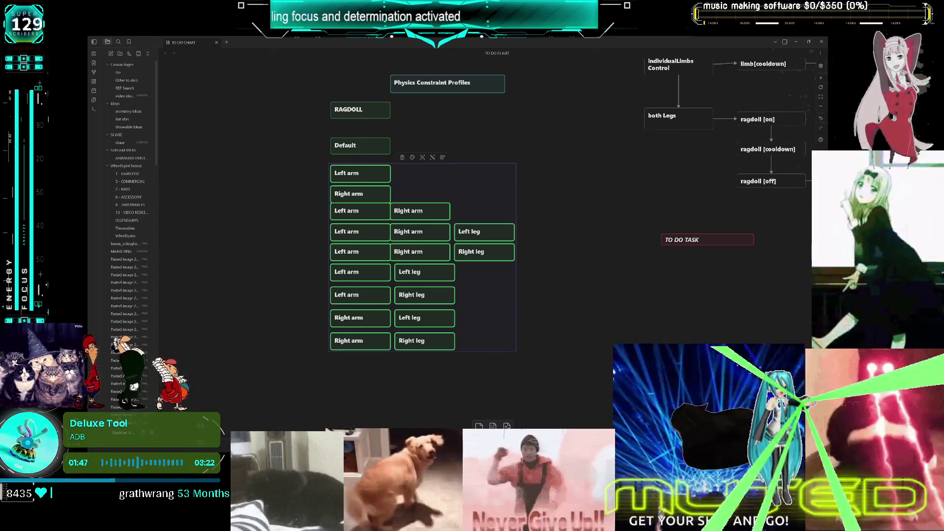
left_click(388, 204)
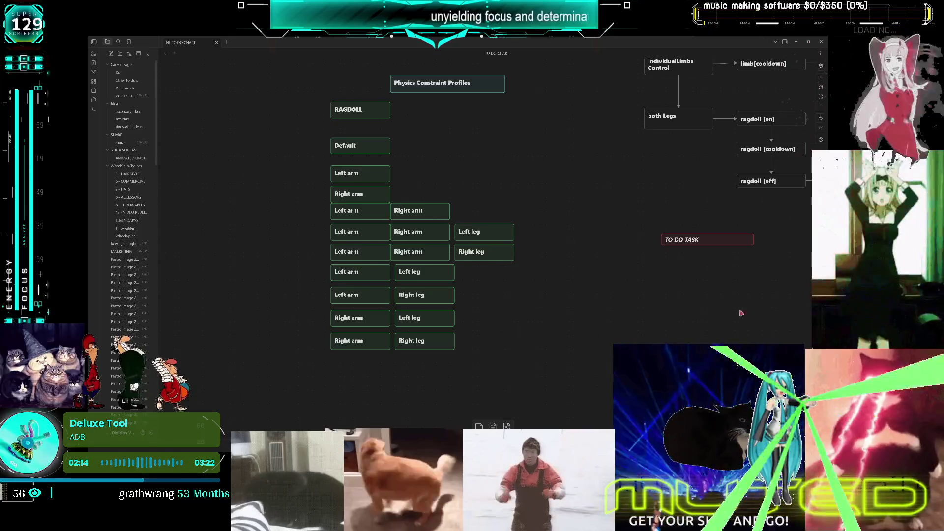
Push the lower combination rows down and set the Left arm–Left leg pair under the two-arm row
mouse_move(565, 384)
left_mouse_down()
mouse_move(449, 320)
mouse_move(318, 218)
left_mouse_up()
scroll(546, 344, "down", 2)
left_click(549, 314)
scroll(550, 317, "up", 1)
mouse_move(481, 340)
left_mouse_down()
mouse_move(321, 255)
mouse_move(328, 351)
left_mouse_up()
mouse_move(535, 255)
left_mouse_down()
mouse_move(323, 211)
mouse_move(534, 313)
left_mouse_up()
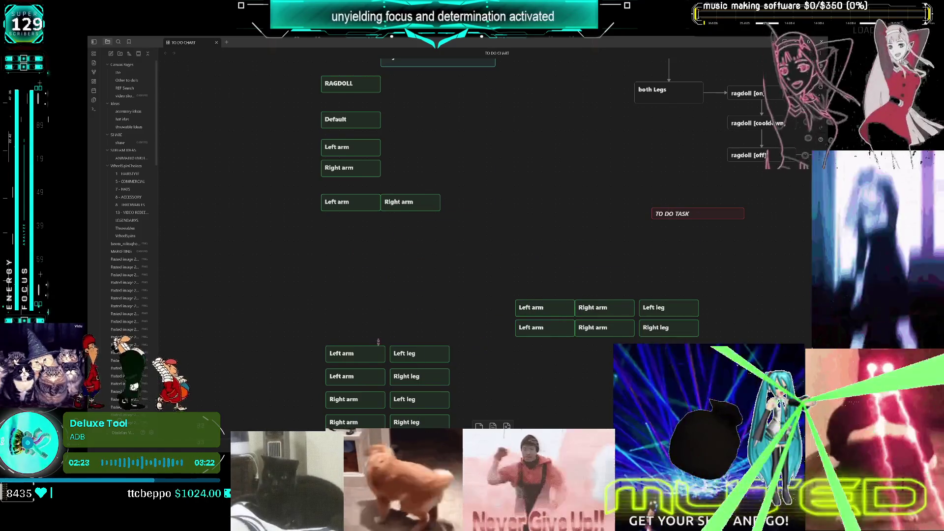
mouse_move(472, 333)
left_mouse_down()
mouse_move(323, 366)
mouse_move(355, 298)
mouse_move(351, 228)
left_mouse_up()
left_click_drag(358, 269, 342, 208)
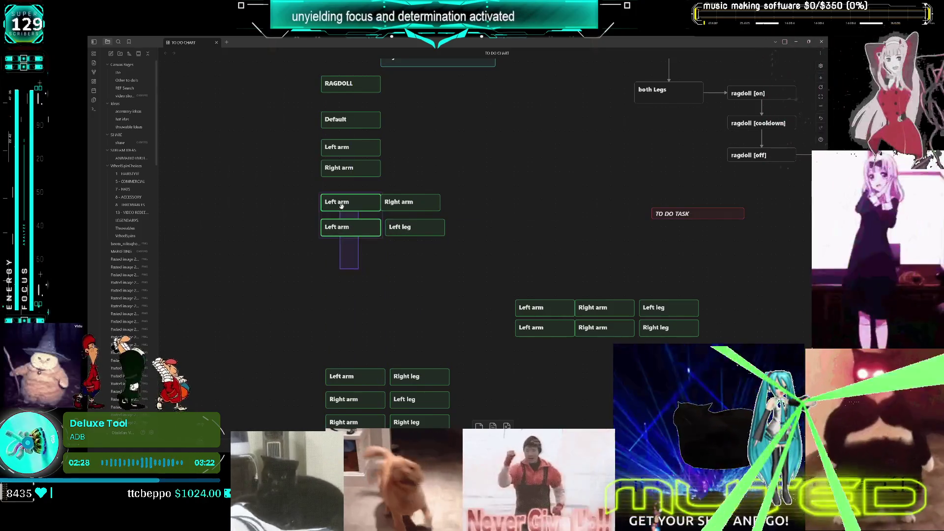
left_click(428, 270)
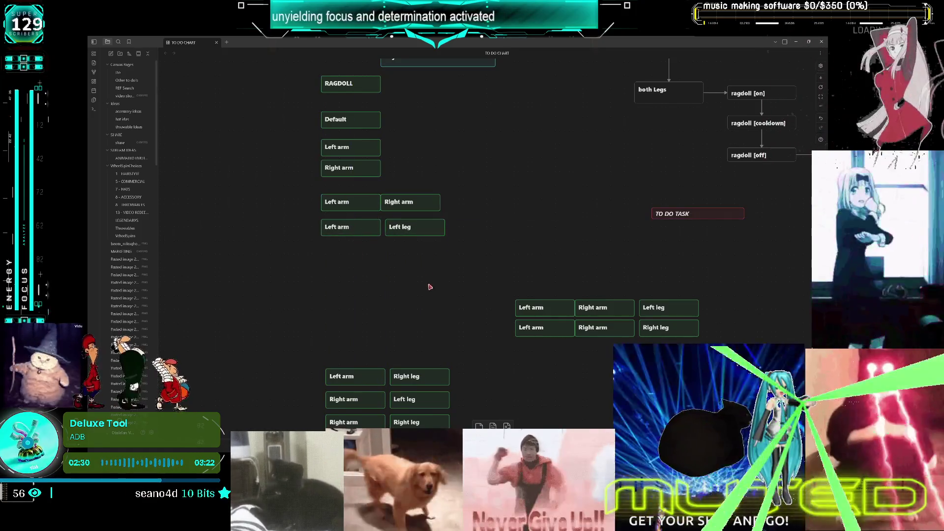
Stack the Left arm–Right leg and Right arm pairs beneath it as separate spaced groups
mouse_move(456, 275)
left_mouse_down()
mouse_move(334, 224)
mouse_move(346, 235)
left_mouse_up()
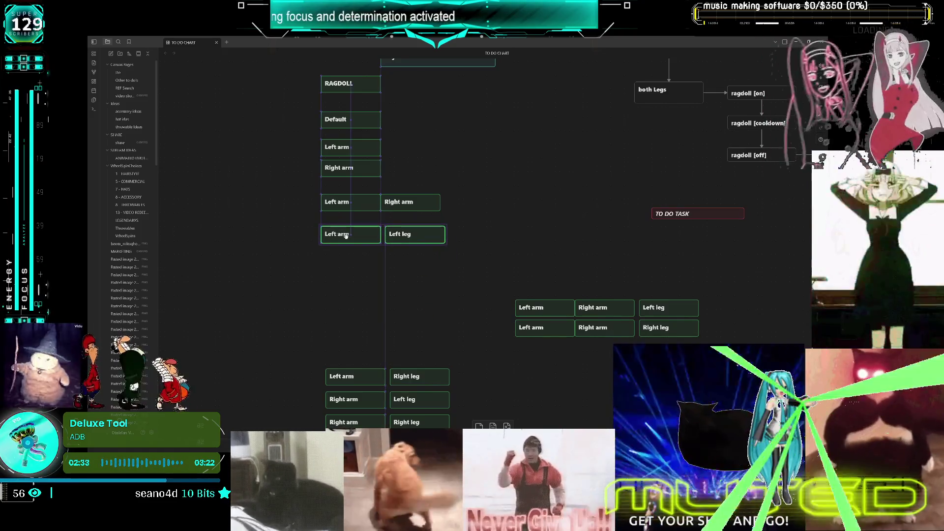
left_click(369, 290)
left_click_drag(395, 251, 347, 224)
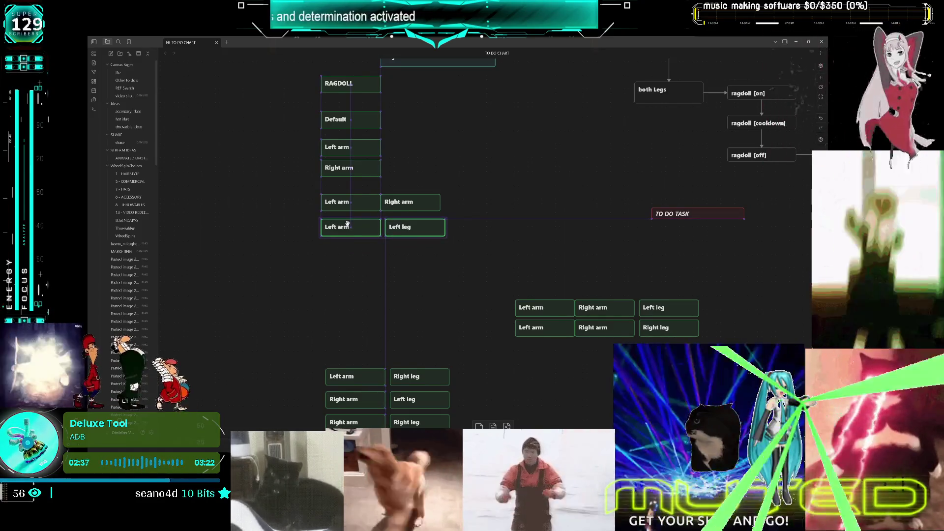
mouse_move(472, 386)
left_mouse_down()
mouse_move(325, 368)
mouse_move(336, 248)
left_mouse_up()
scroll(450, 330, "down", 1)
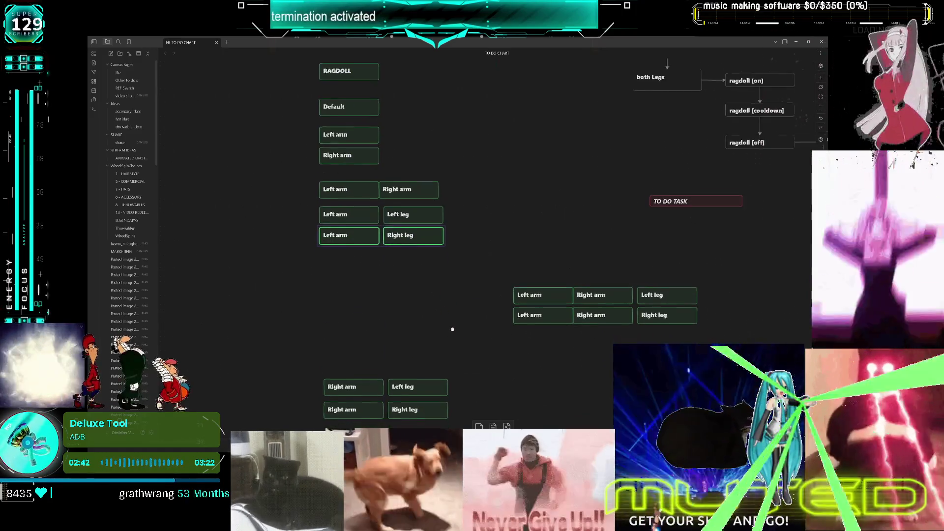
scroll(452, 331, "down", 1)
mouse_move(470, 386)
left_mouse_down()
mouse_move(319, 363)
mouse_move(342, 264)
left_mouse_up()
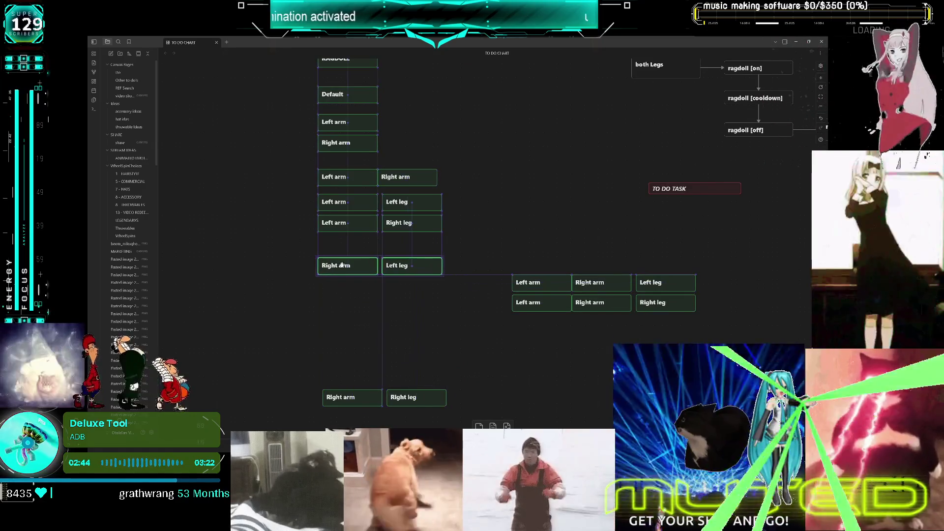
mouse_move(469, 415)
left_mouse_down()
mouse_move(325, 391)
mouse_move(351, 285)
left_mouse_up()
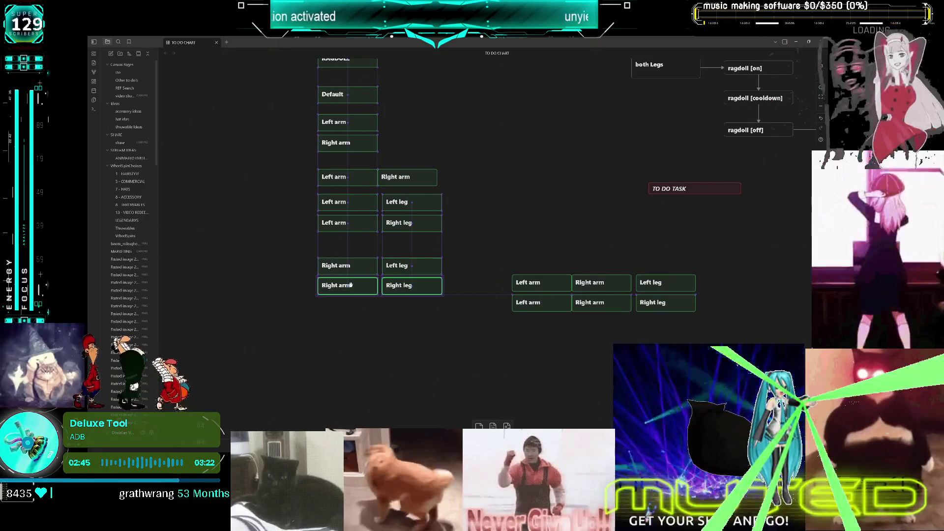
mouse_move(476, 246)
left_mouse_down()
mouse_move(460, 287)
mouse_move(467, 257)
left_mouse_up()
left_click(511, 284)
Shift the four arm-leg rows and move the three-limb rows to the bottom of the column
mouse_move(442, 333)
left_mouse_down()
mouse_move(343, 238)
mouse_move(340, 211)
mouse_move(339, 230)
left_mouse_up()
left_click_drag(554, 258, 542, 208)
left_click_drag(506, 238, 720, 311)
mouse_move(554, 268)
left_mouse_down()
mouse_move(419, 341)
mouse_move(360, 327)
left_mouse_up()
left_click_drag(538, 348, 306, 320)
left_click_drag(344, 326, 344, 334)
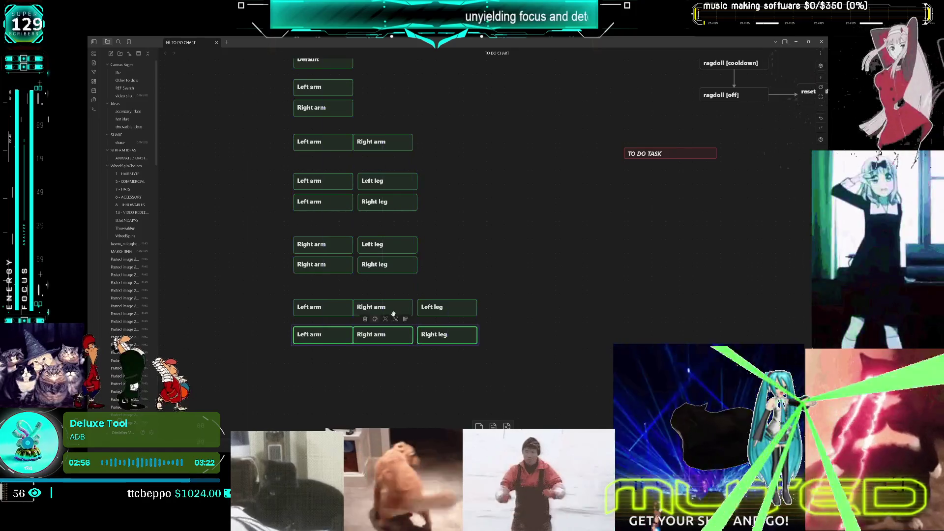
scroll(452, 362, "down", 3)
scroll(489, 280, "up", 6)
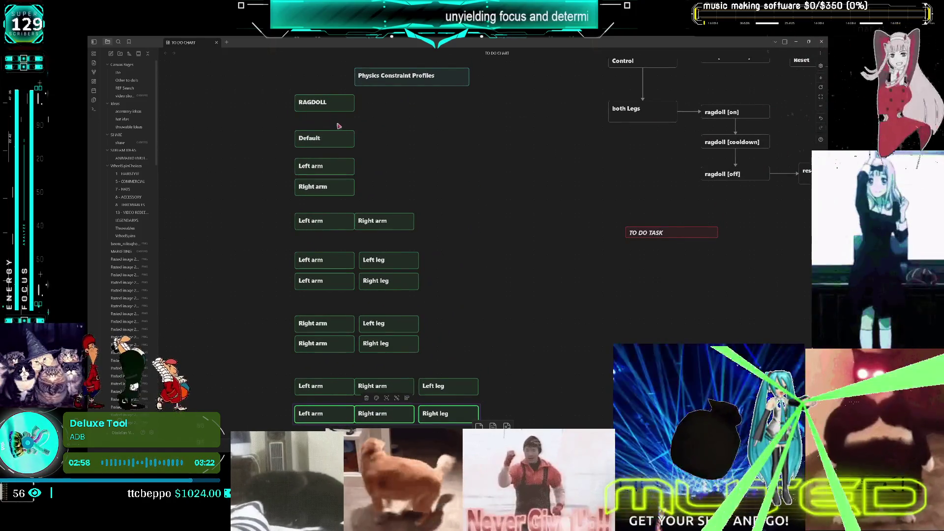